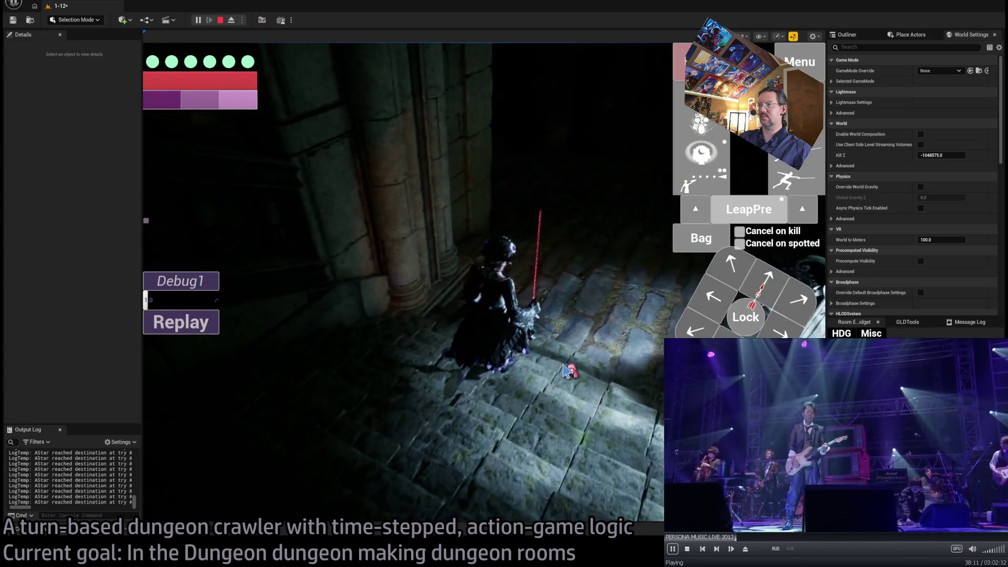
Carry out the planned move and the projectile attack turn, then end the play test
{"action": "key", "text": "Return"}
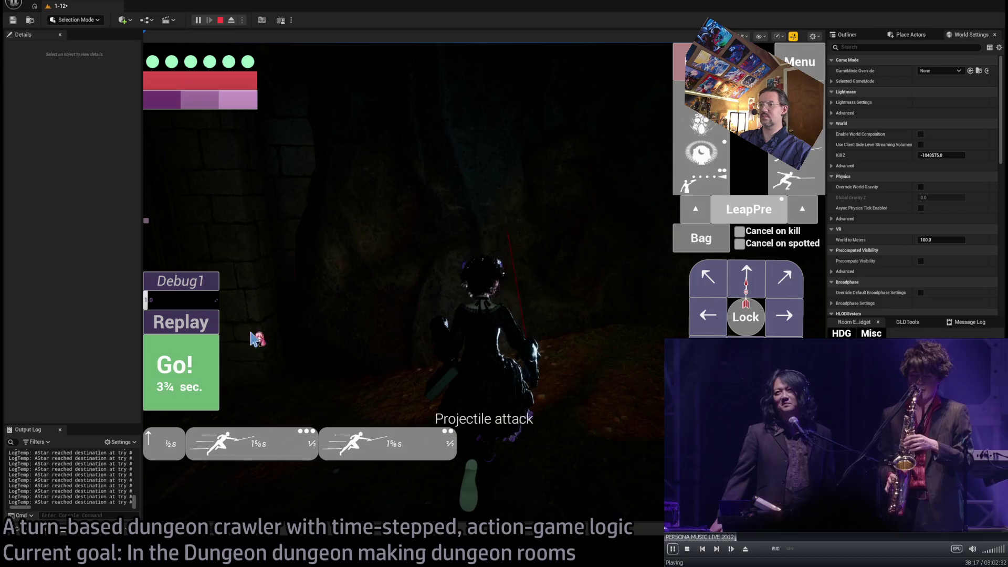
{"action": "key", "text": "Return"}
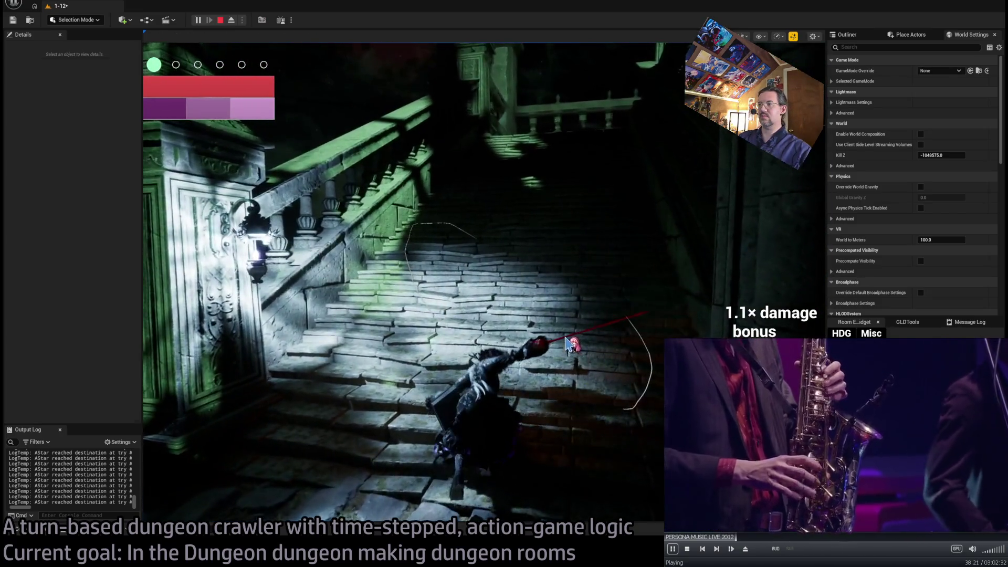
{"action": "key", "text": "Escape"}
Pull the Room_nav_Bridge1 spline end point further left to extend its nav grid
{"action": "mouse_move", "coordinate": [476, 284]}
{"action": "left_mouse_down"}
{"action": "mouse_move", "coordinate": [460, 302]}
{"action": "mouse_move", "coordinate": [533, 387]}
{"action": "left_mouse_up"}
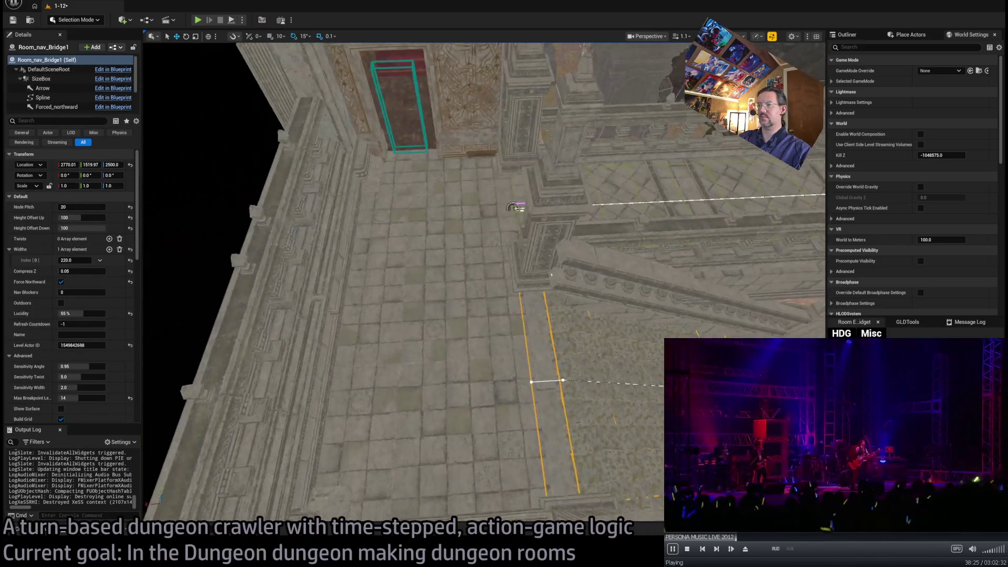
{"action": "left_click", "coordinate": [533, 386]}
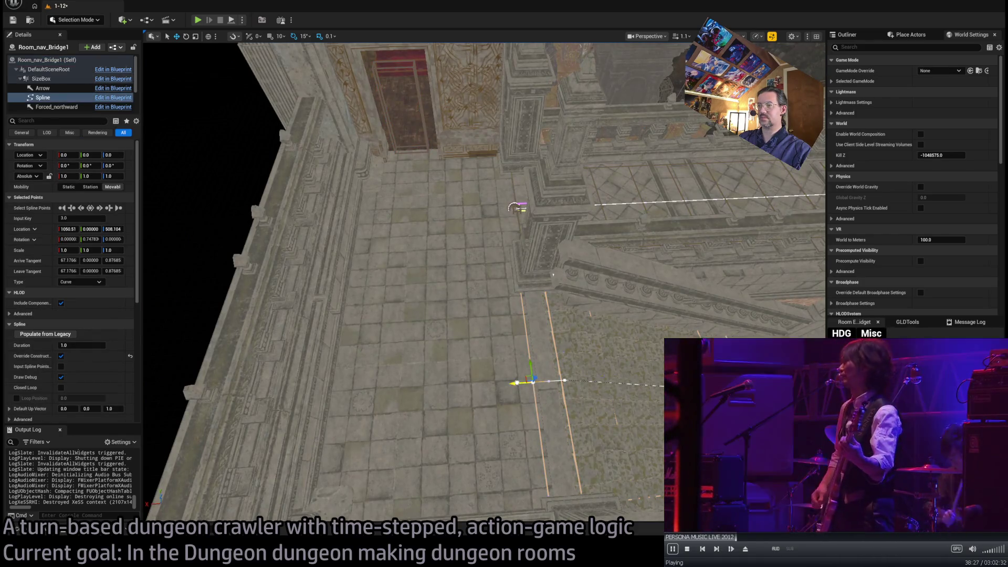
{"action": "left_click", "coordinate": [464, 386]}
{"action": "left_click_drag", "start_coordinate": [336, 386], "coordinate": [324, 382]}
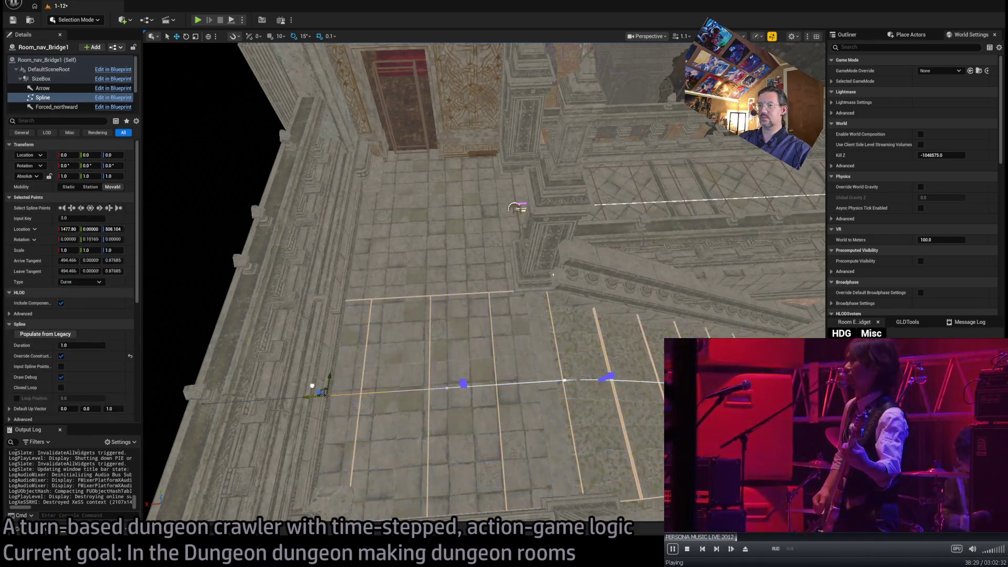
{"action": "left_click", "coordinate": [319, 383]}
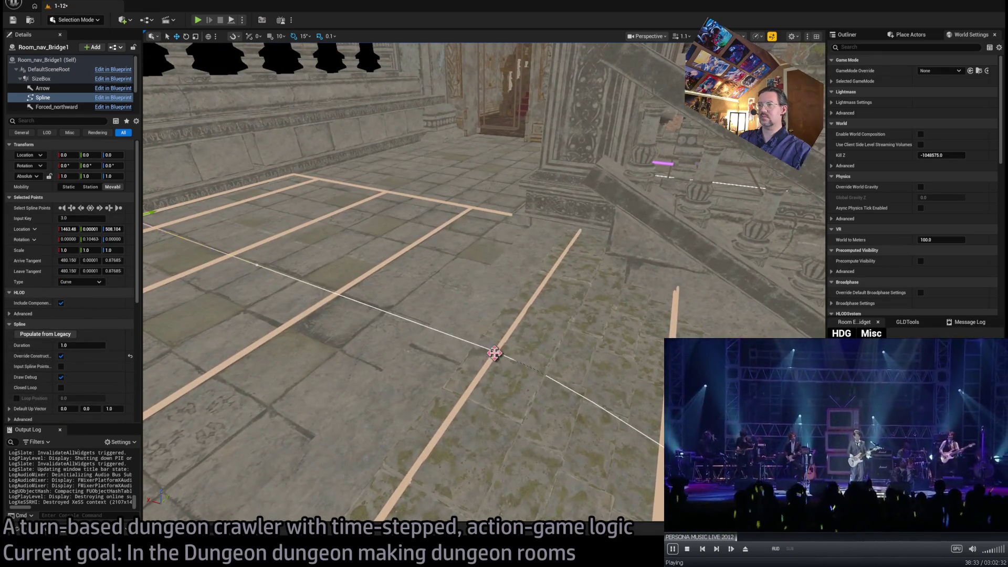
Fly over the room and select the Nav_grave_upper4_bridge nav actor
{"action": "left_click_drag", "start_coordinate": [494, 353], "coordinate": [691, 319]}
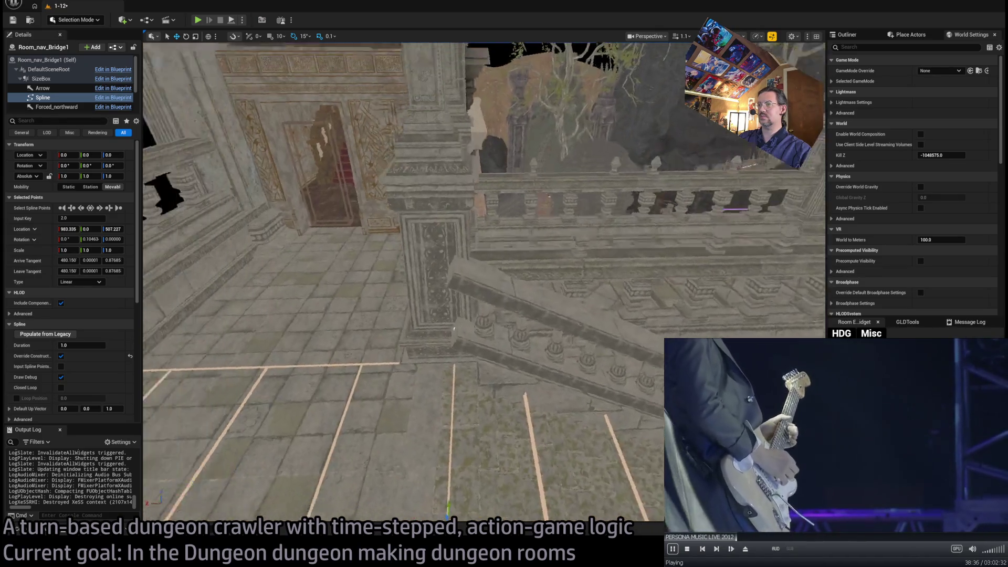
{"action": "left_click_drag", "start_coordinate": [483, 315], "coordinate": [482, 236]}
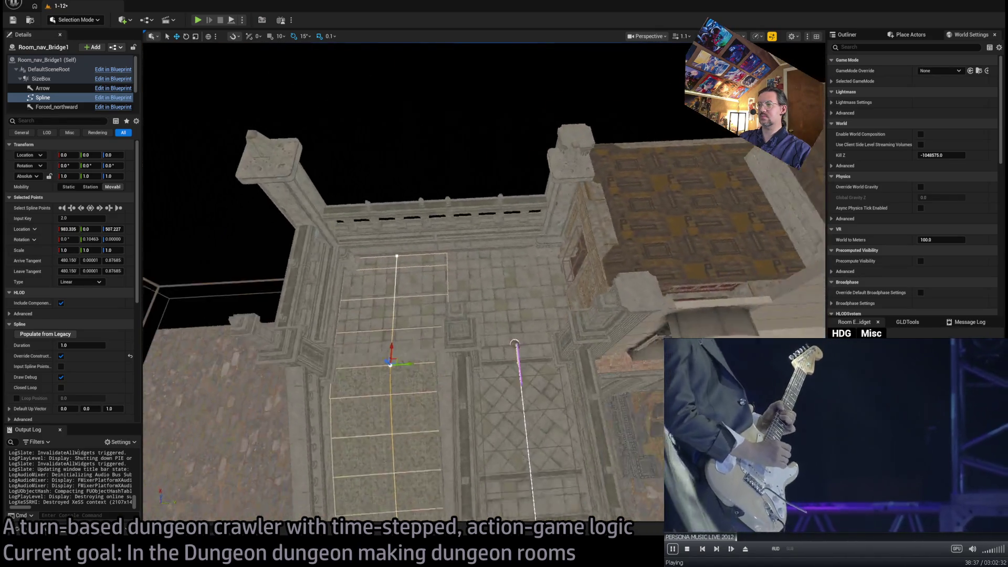
{"action": "left_click_drag", "start_coordinate": [534, 349], "coordinate": [533, 315]}
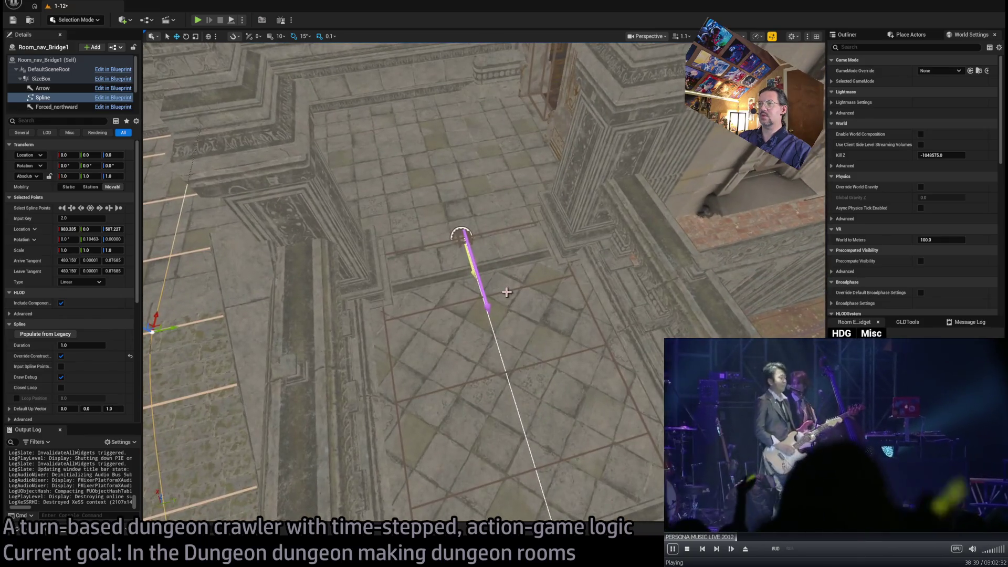
{"action": "left_click", "coordinate": [461, 235]}
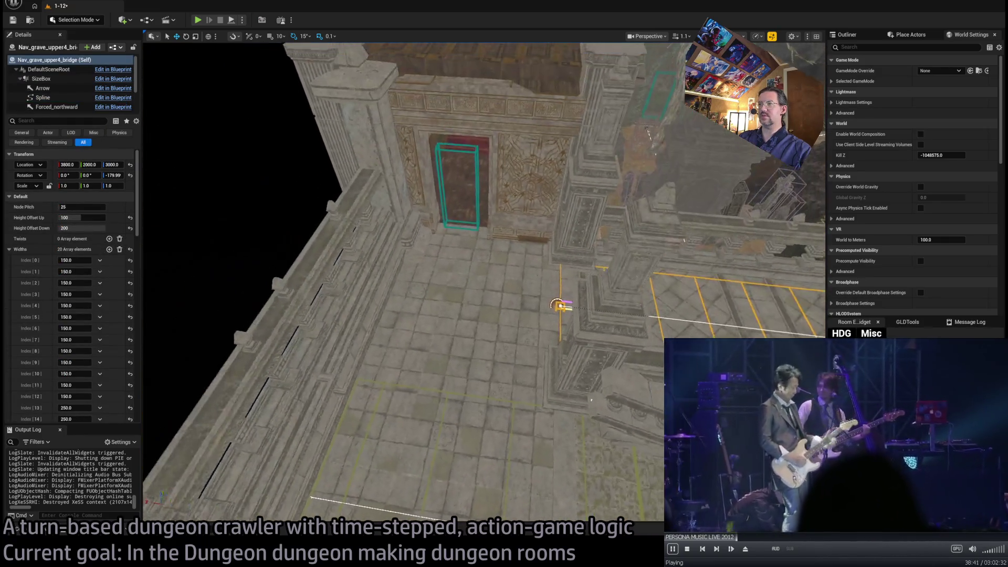
Inspect the Nav_grave_upper4_bridge spline points and select the whole actor for width editing
{"action": "mouse_move", "coordinate": [427, 266]}
{"action": "left_mouse_down"}
{"action": "mouse_move", "coordinate": [591, 301]}
{"action": "mouse_move", "coordinate": [593, 289]}
{"action": "mouse_move", "coordinate": [541, 290]}
{"action": "mouse_move", "coordinate": [530, 277]}
{"action": "mouse_move", "coordinate": [562, 293]}
{"action": "left_mouse_up"}
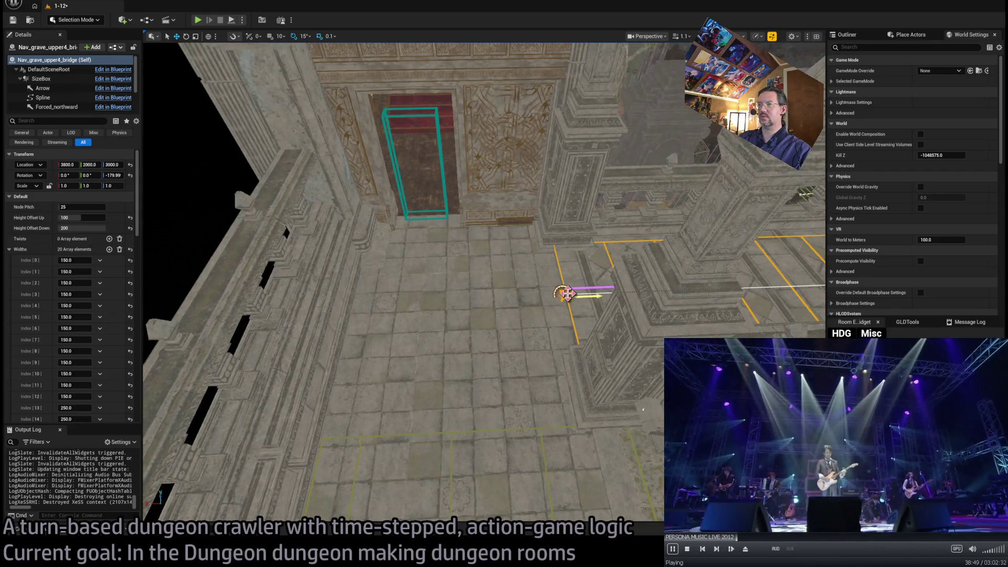
{"action": "left_click", "coordinate": [564, 293]}
{"action": "left_click", "coordinate": [561, 294]}
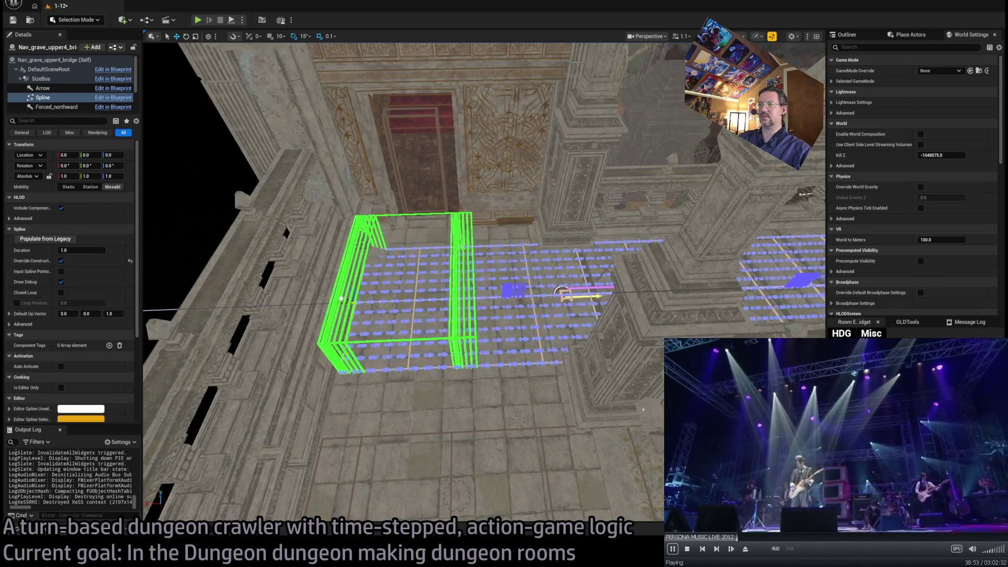
{"action": "left_click", "coordinate": [564, 293]}
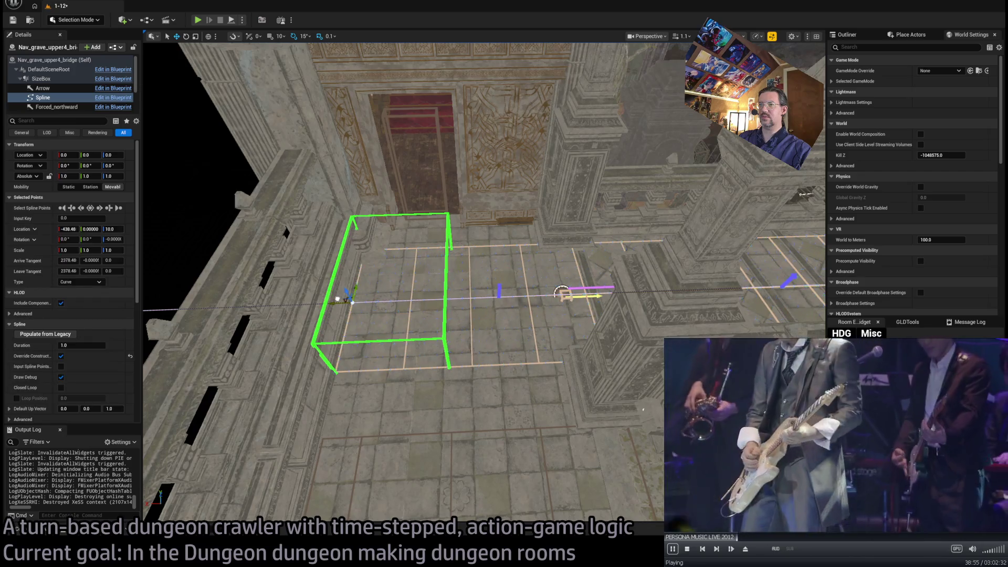
{"action": "left_click", "coordinate": [564, 294]}
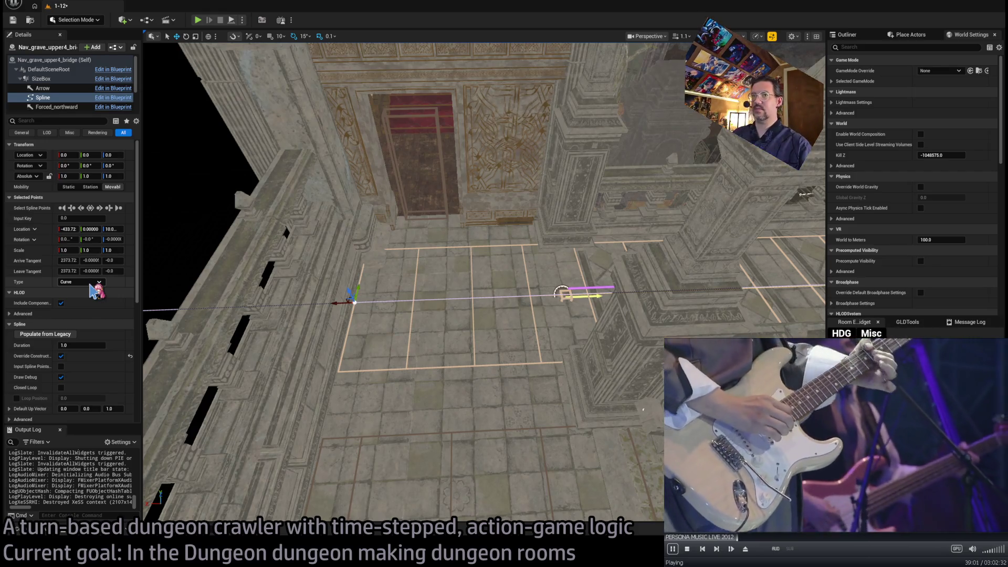
{"action": "left_click_drag", "start_coordinate": [376, 241], "coordinate": [376, 242]}
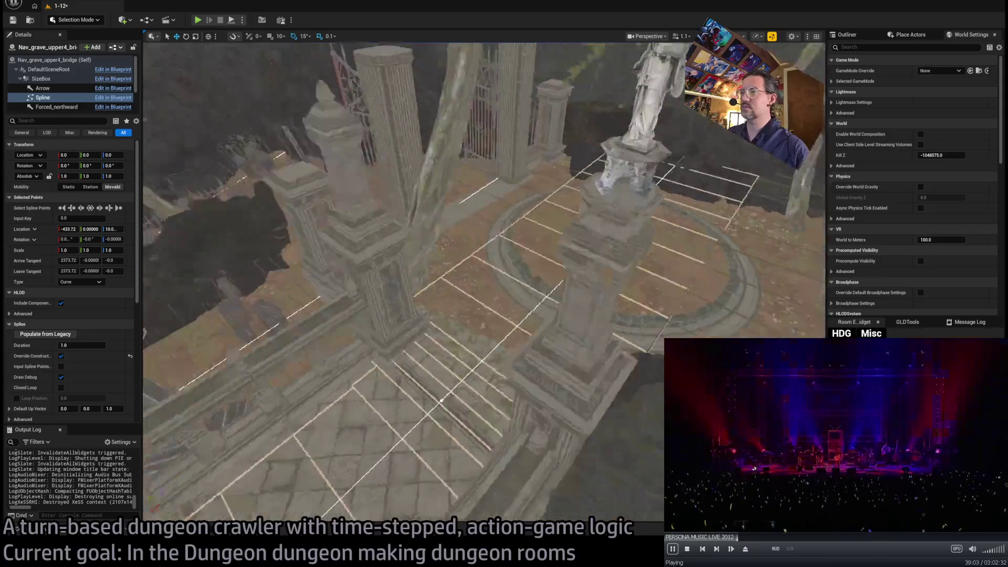
{"action": "key", "text": "f"}
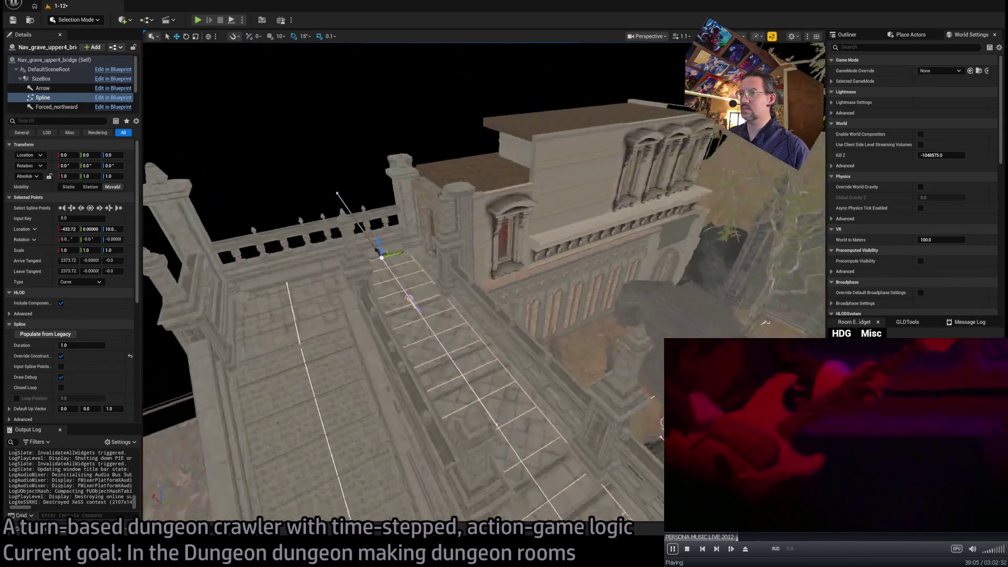
{"action": "left_click", "coordinate": [53, 60]}
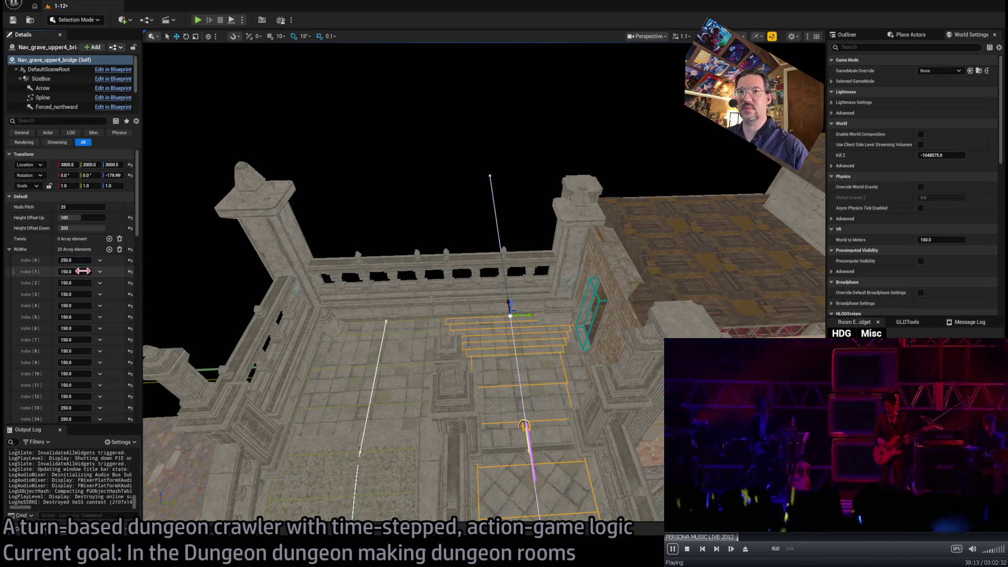
Fly down to the floor grid and select the Room_nav_Bridge1 nav actor
{"action": "left_click_drag", "start_coordinate": [472, 355], "coordinate": [580, 402]}
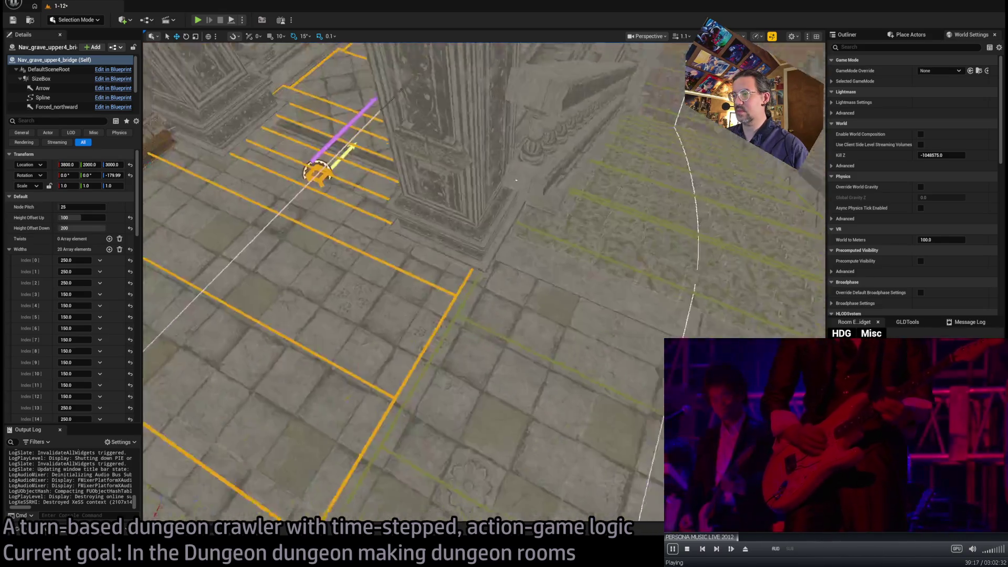
{"action": "mouse_move", "coordinate": [580, 403]}
{"action": "left_mouse_down"}
{"action": "mouse_move", "coordinate": [506, 126]}
{"action": "mouse_move", "coordinate": [458, 315]}
{"action": "left_mouse_up"}
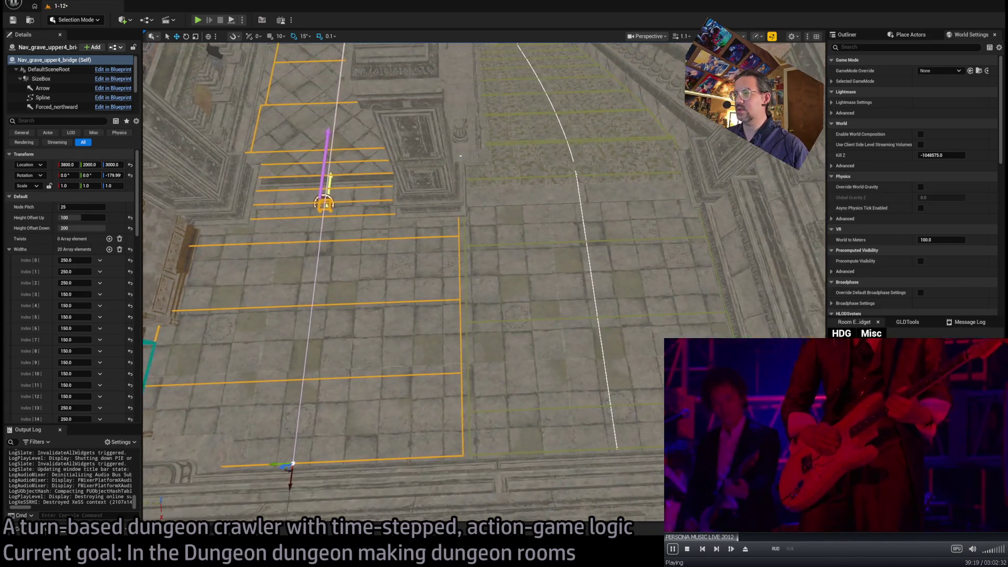
{"action": "left_click", "coordinate": [455, 323]}
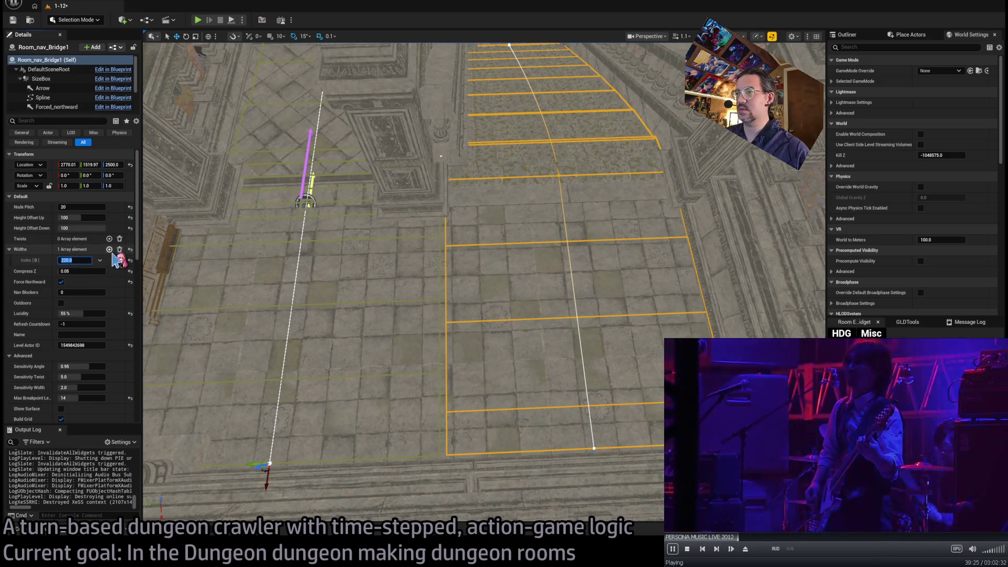
Add Widths entries to Room_nav_Bridge1 and set the Index 7 width to 220, then 225
{"action": "triple_click", "coordinate": [110, 251]}
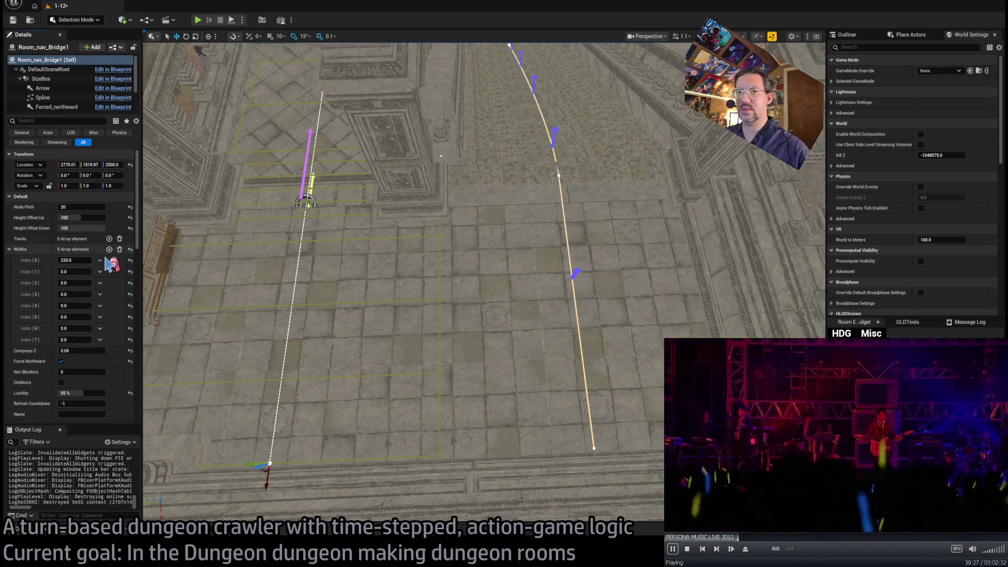
{"action": "type", "text": "220"}
{"action": "left_click", "coordinate": [77, 305]}
{"action": "type", "text": "220"}
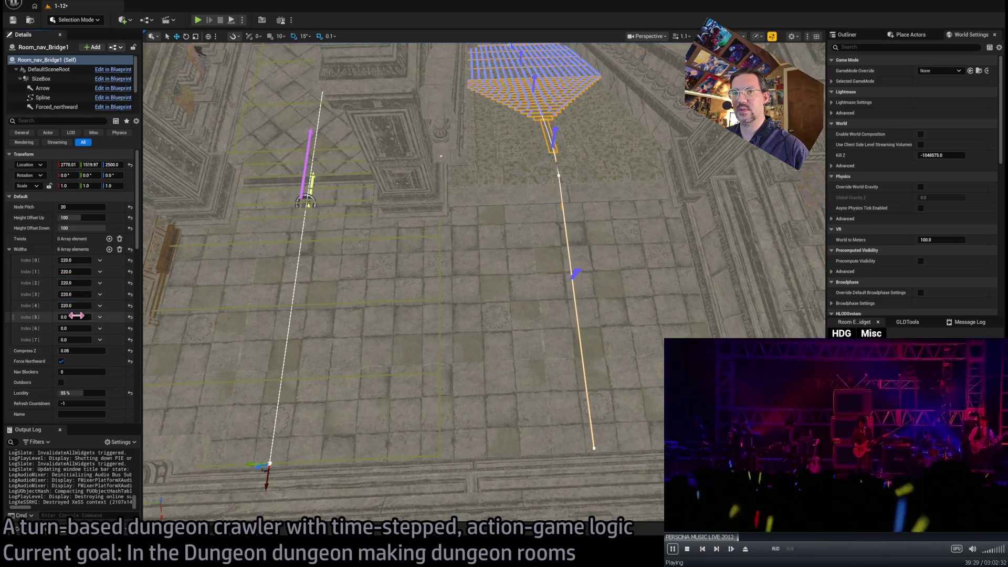
{"action": "type", "text": "220"}
{"action": "left_click", "coordinate": [79, 340]}
{"action": "type", "text": "220"}
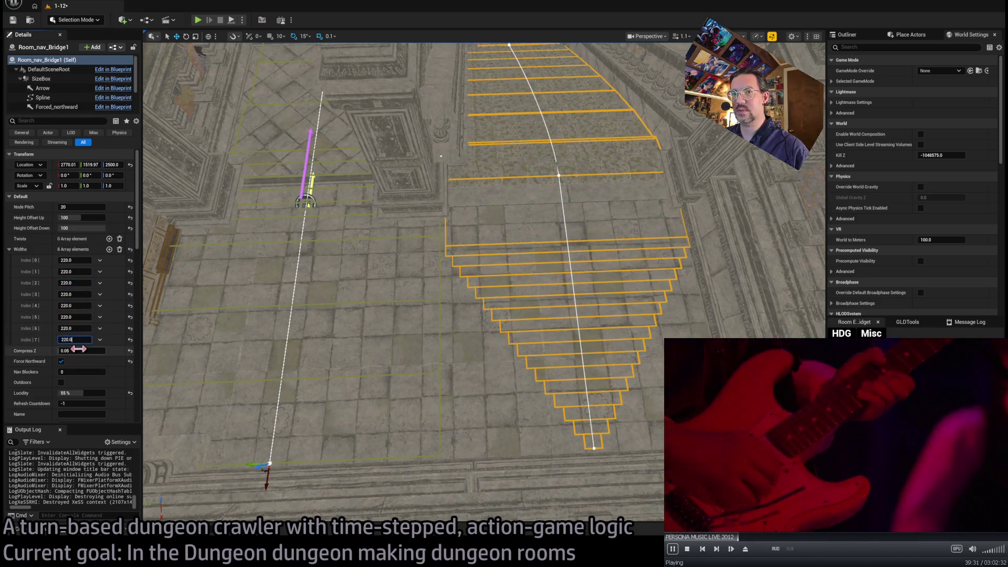
{"action": "key", "text": "Return"}
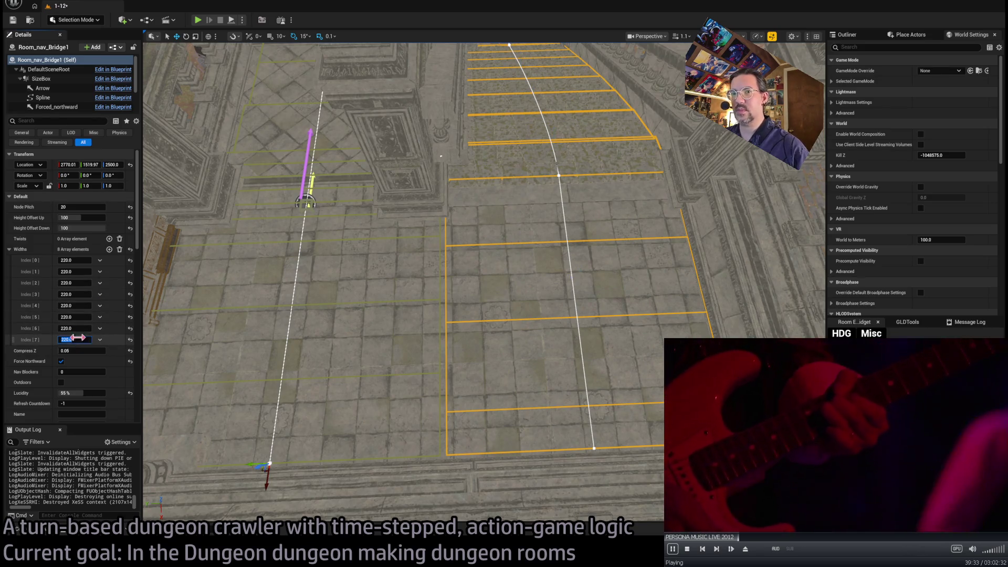
{"action": "key", "text": "Return"}
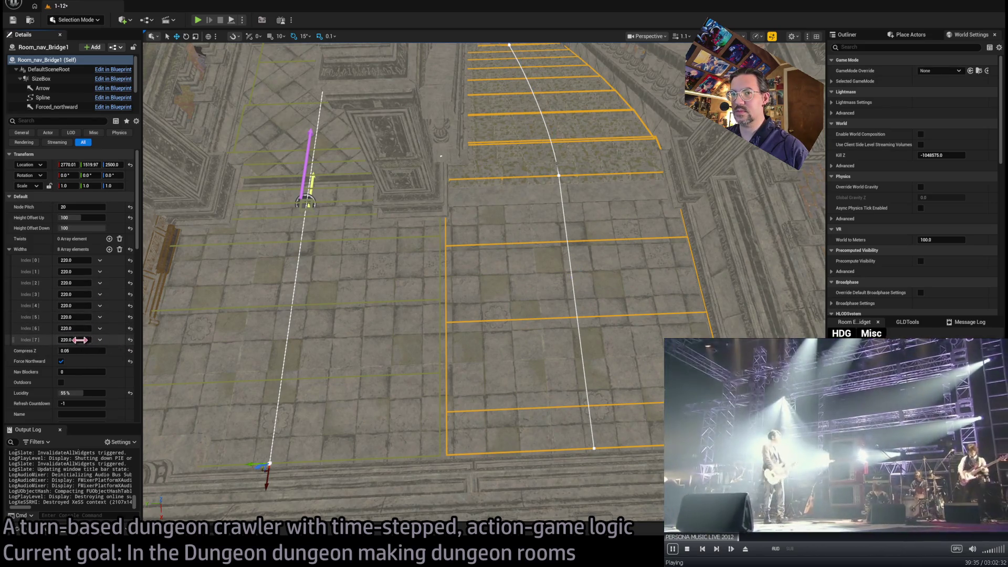
{"action": "left_click_drag", "start_coordinate": [79, 339], "coordinate": [88, 339]}
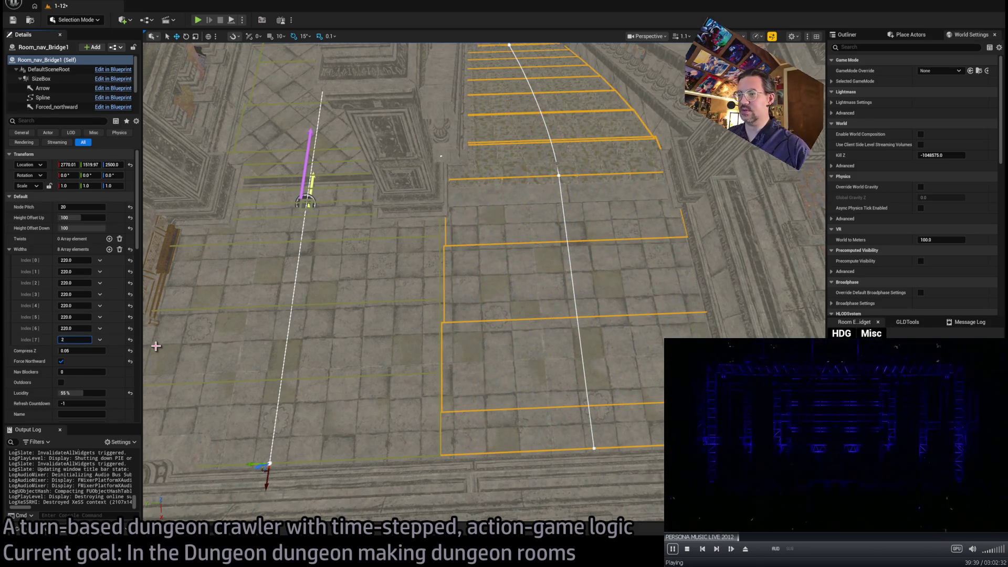
{"action": "type", "text": "25"}
{"action": "key", "text": "Return"}
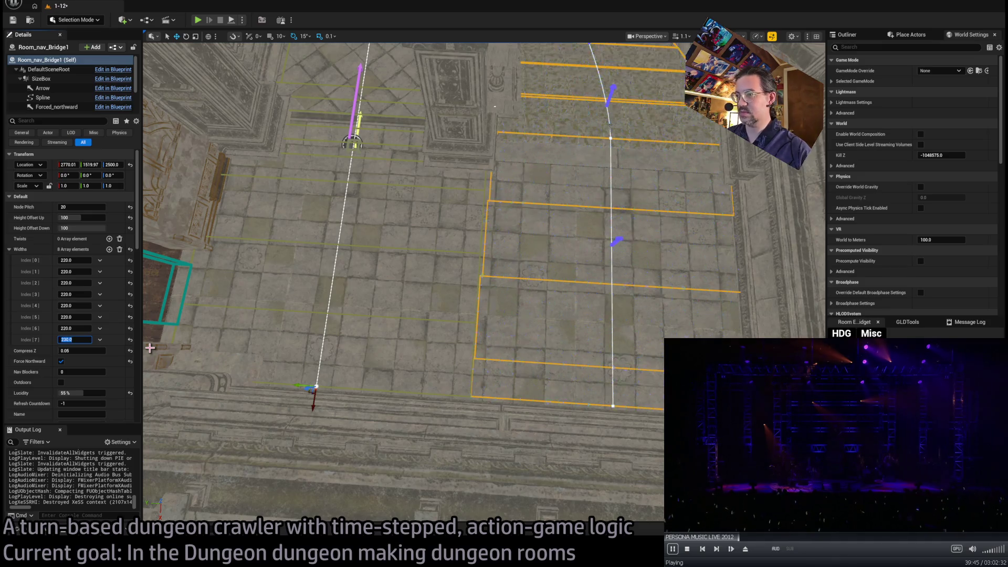
Set the Index 6 grid width to 230 and pull the view back over the corridor
{"action": "left_click", "coordinate": [81, 329]}
{"action": "type", "text": "230.0"}
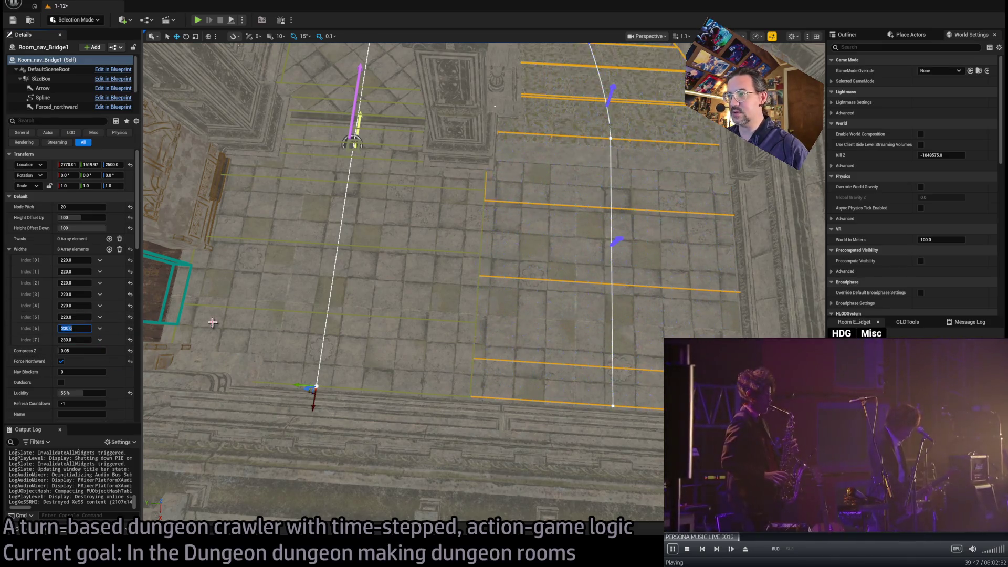
{"action": "mouse_move", "coordinate": [212, 322]}
{"action": "left_mouse_down"}
{"action": "mouse_move", "coordinate": [433, 303]}
{"action": "mouse_move", "coordinate": [215, 43]}
{"action": "left_mouse_up"}
{"action": "left_click", "coordinate": [200, 22]}
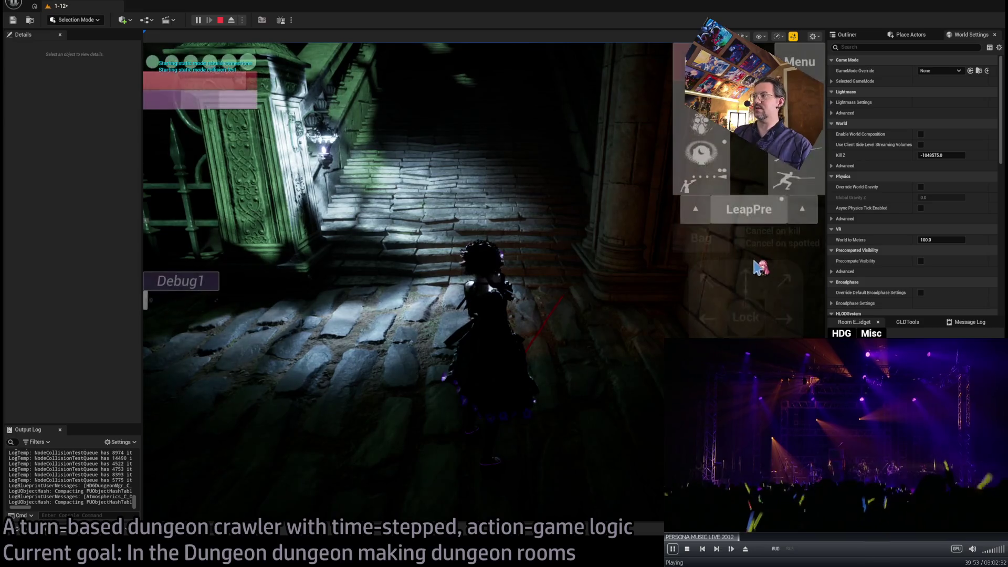
{"action": "left_click", "coordinate": [745, 282]}
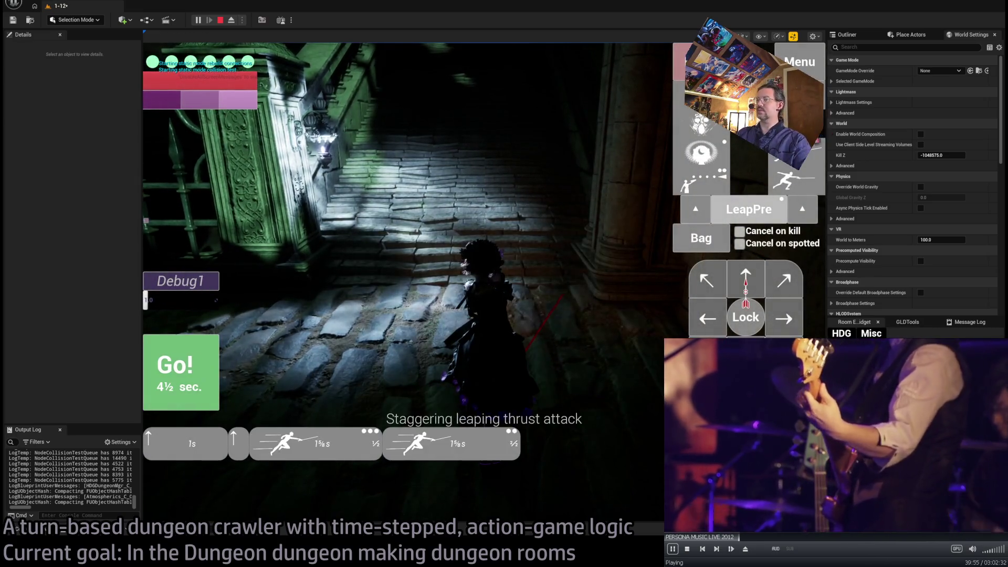
{"action": "left_click", "coordinate": [745, 281]}
{"action": "left_click", "coordinate": [175, 371]}
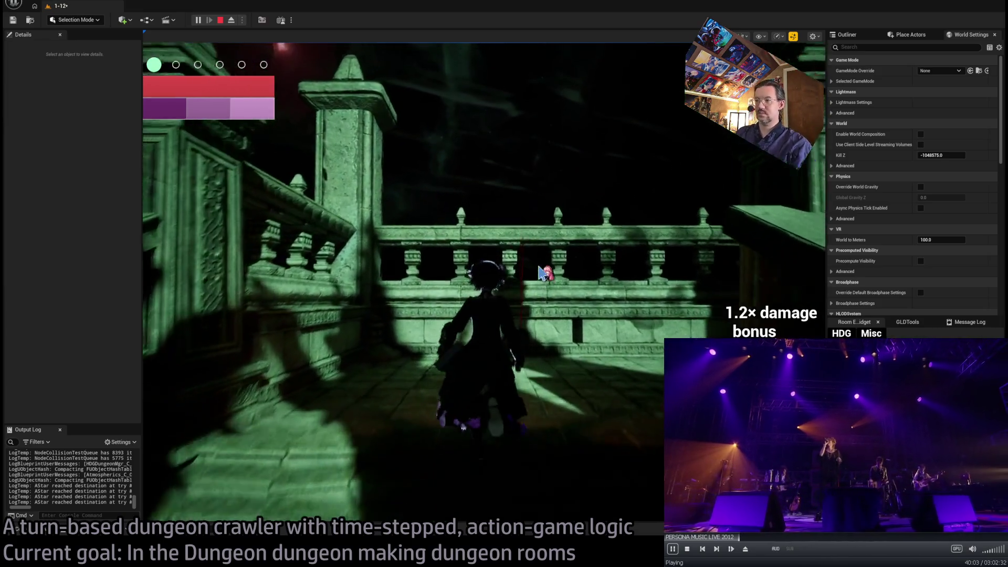
{"action": "left_click", "coordinate": [717, 282]}
{"action": "left_click", "coordinate": [781, 284]}
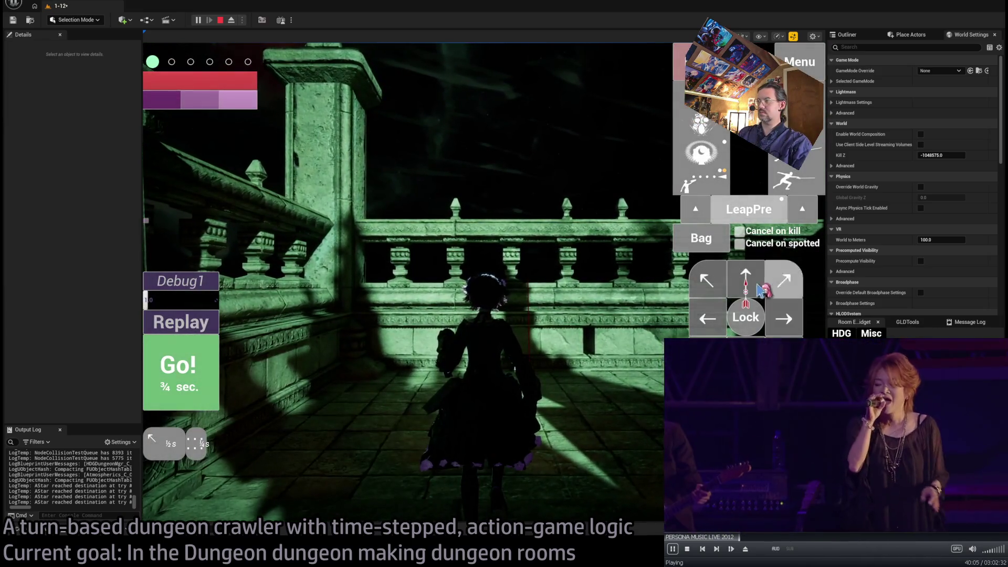
{"action": "left_click", "coordinate": [786, 318]}
{"action": "key", "text": "space"}
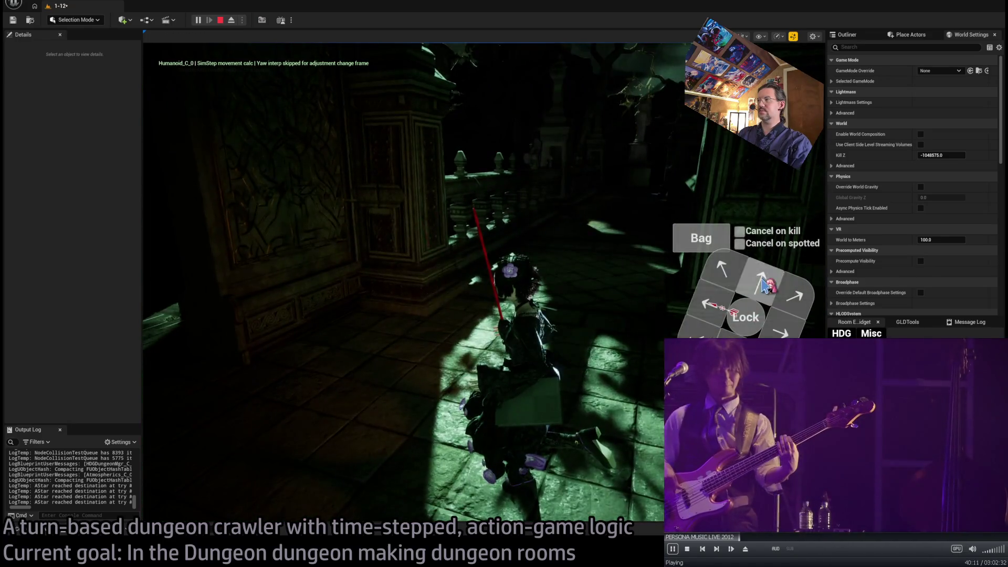
{"action": "left_click", "coordinate": [712, 306]}
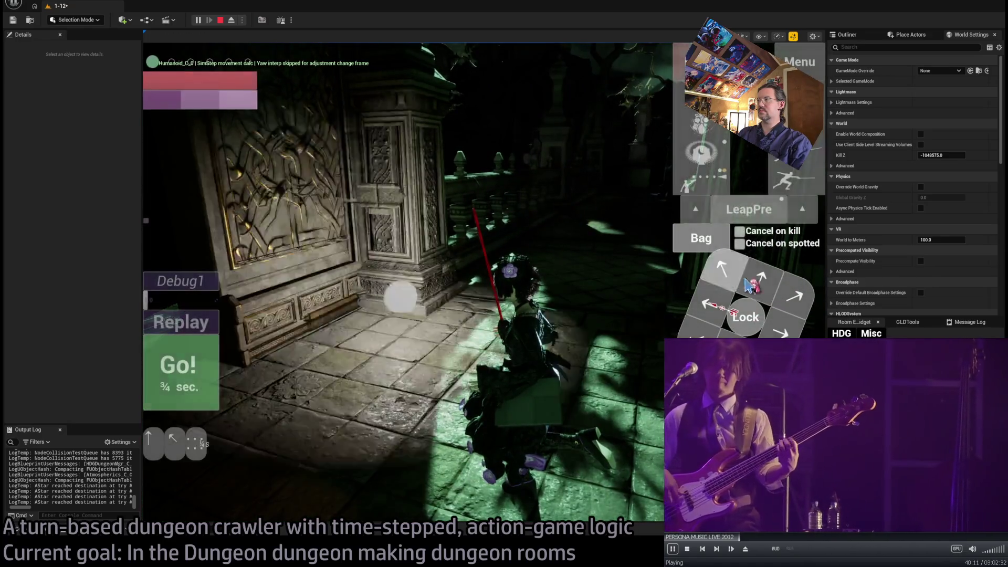
{"action": "left_click", "coordinate": [762, 283]}
{"action": "left_click", "coordinate": [206, 358]}
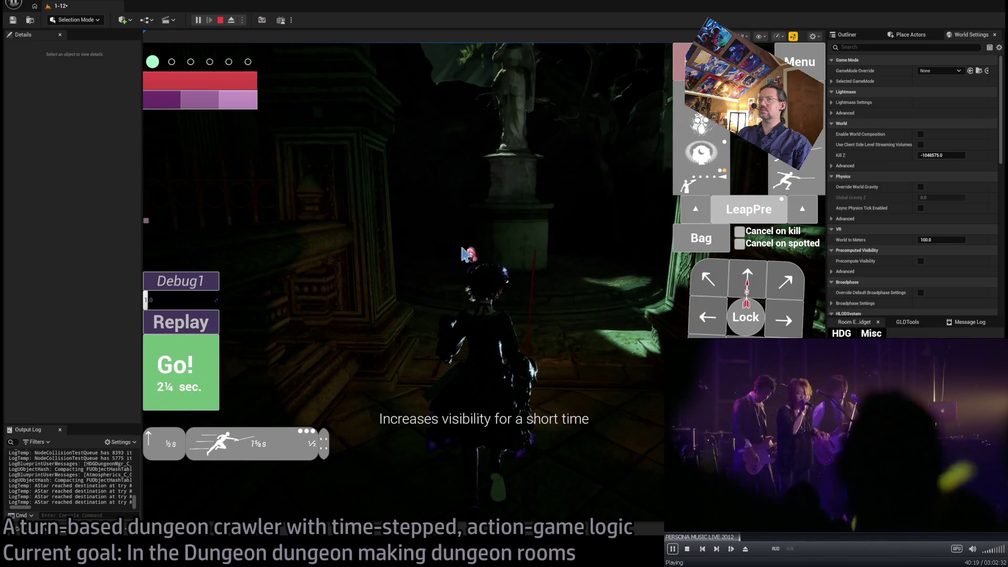
{"action": "left_click", "coordinate": [464, 254]}
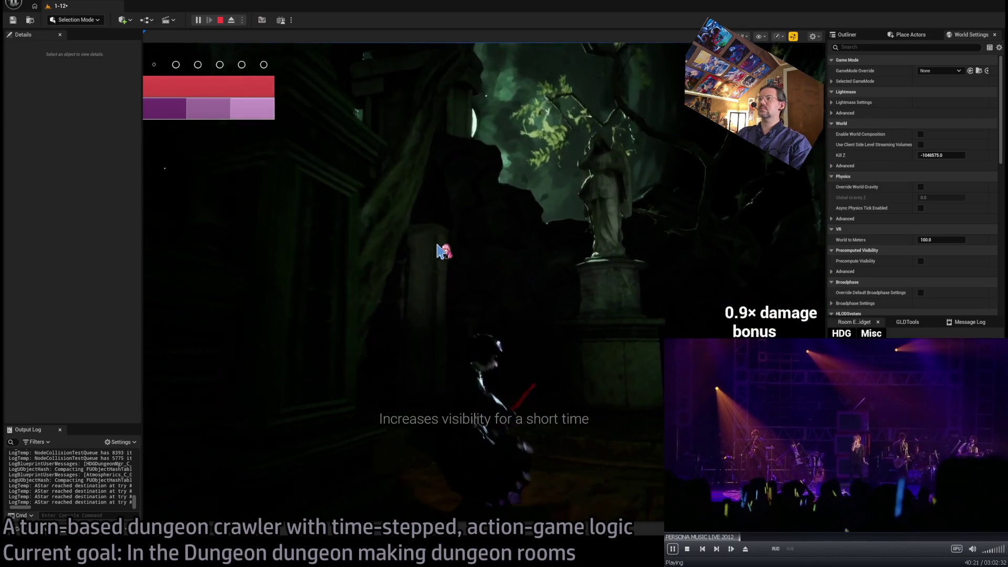
{"action": "key", "text": "Escape"}
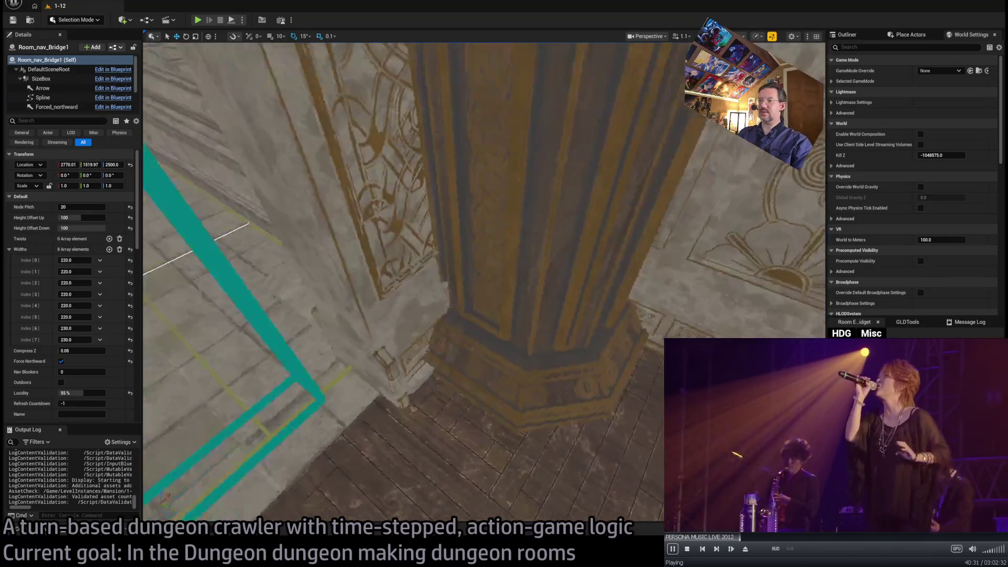
From Base_classes > Room_actors, drag a Room_nav_surface actor into the level by the bridge
{"action": "key", "text": "ctrl+space"}
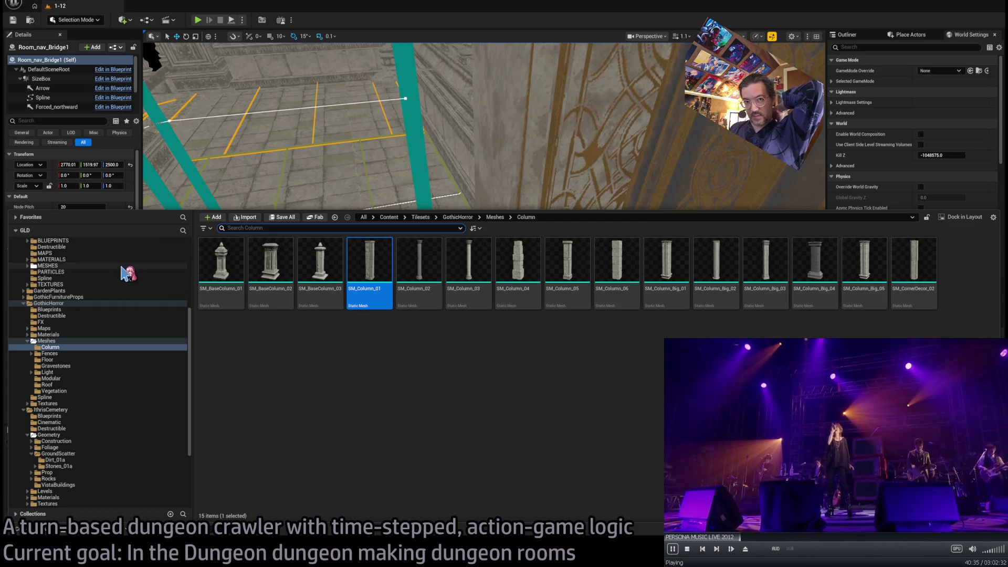
{"action": "scroll", "coordinate": [126, 273], "scroll_direction": "up", "scroll_amount": 3}
{"action": "scroll", "coordinate": [127, 274], "scroll_direction": "up", "scroll_amount": 2}
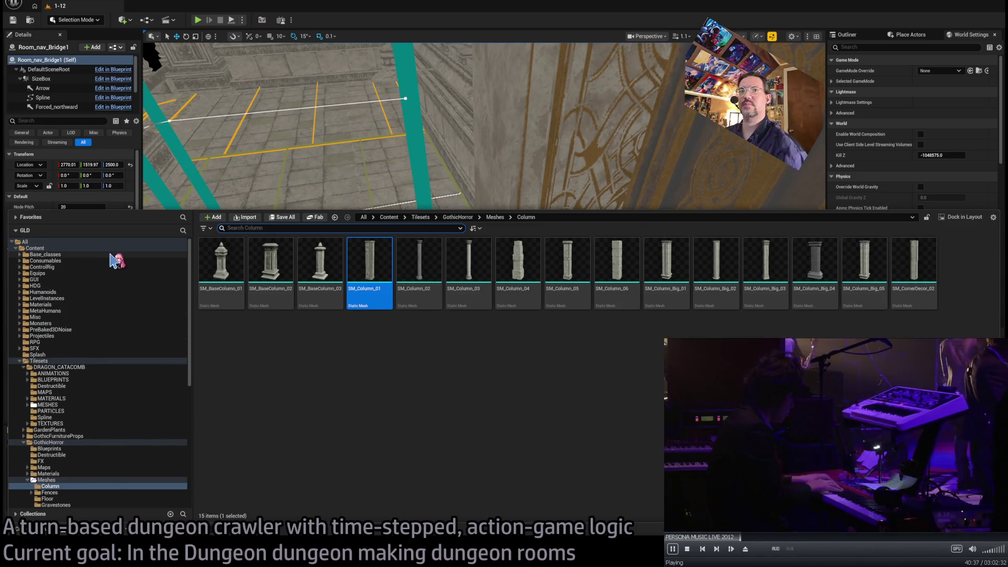
{"action": "left_click", "coordinate": [48, 254]}
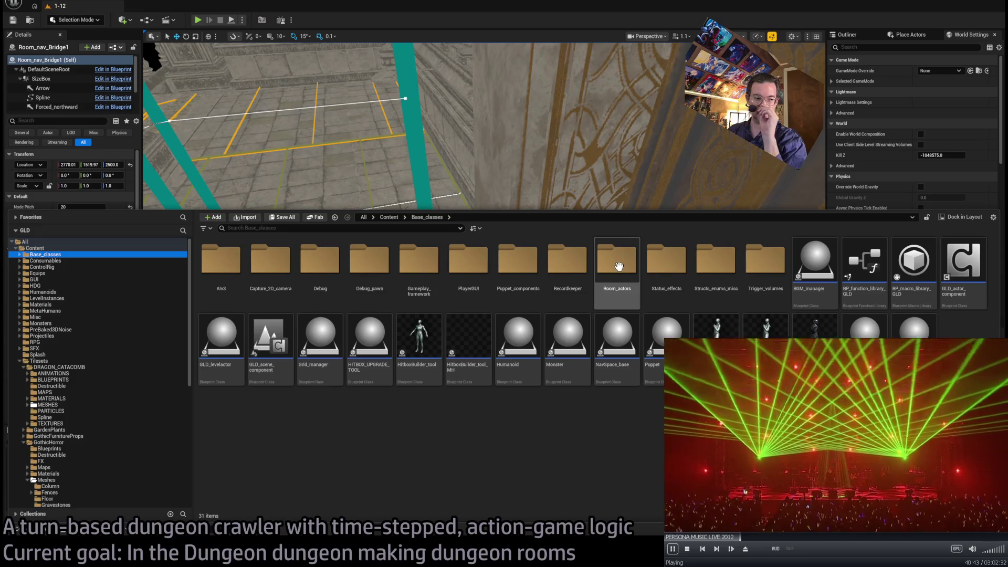
{"action": "double_click", "coordinate": [630, 277]}
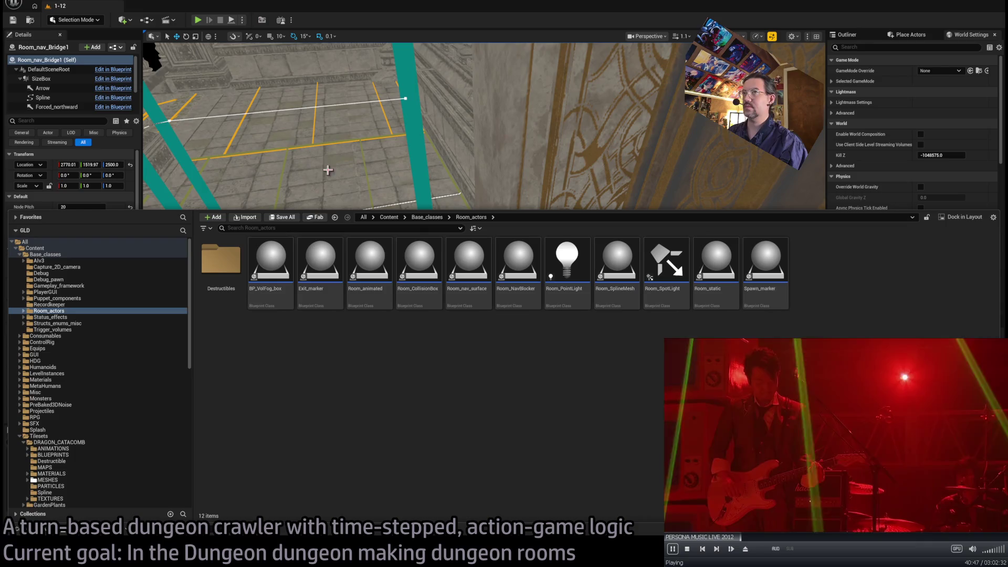
{"action": "key", "text": "ctrl+space"}
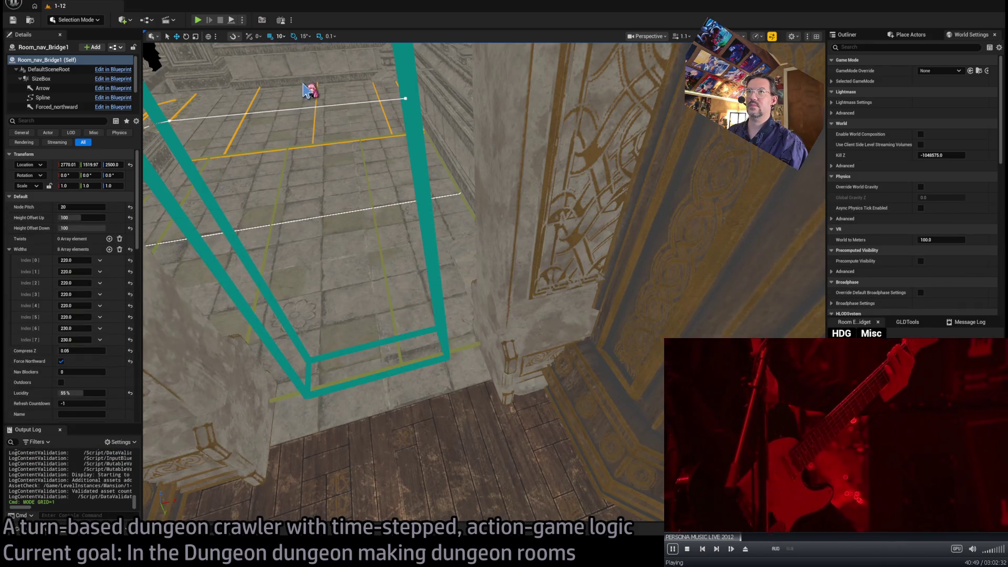
{"action": "key", "text": "ctrl+space"}
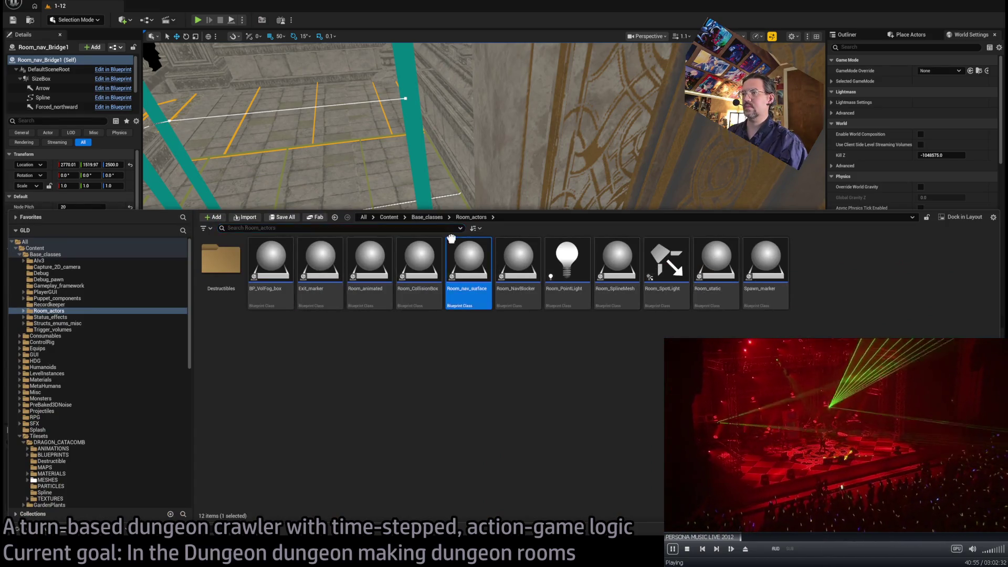
{"action": "left_click_drag", "start_coordinate": [451, 238], "coordinate": [453, 260]}
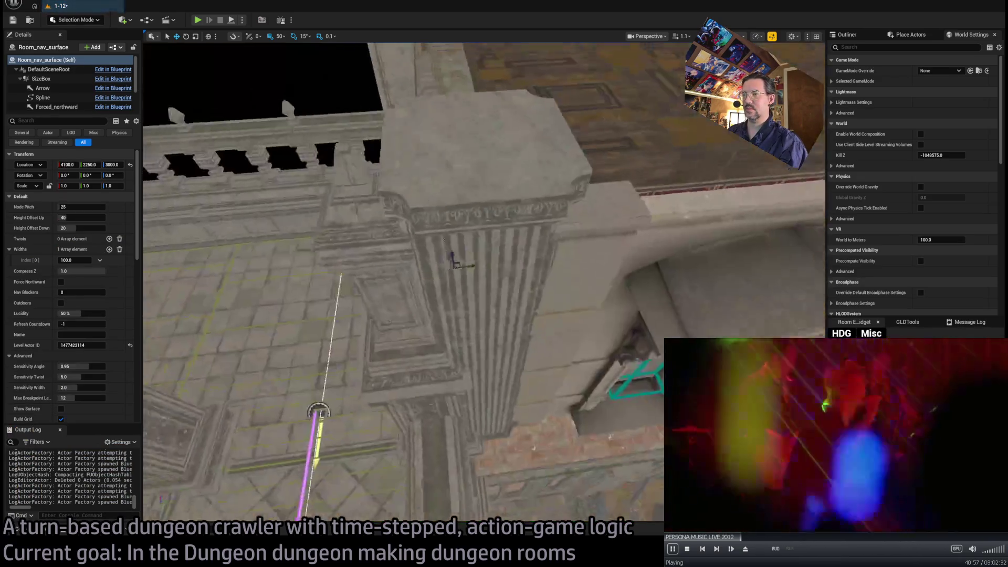
Rotate the nav surface 90°, set its spline end point height to 10 and drag it outward
{"action": "key", "text": "f"}
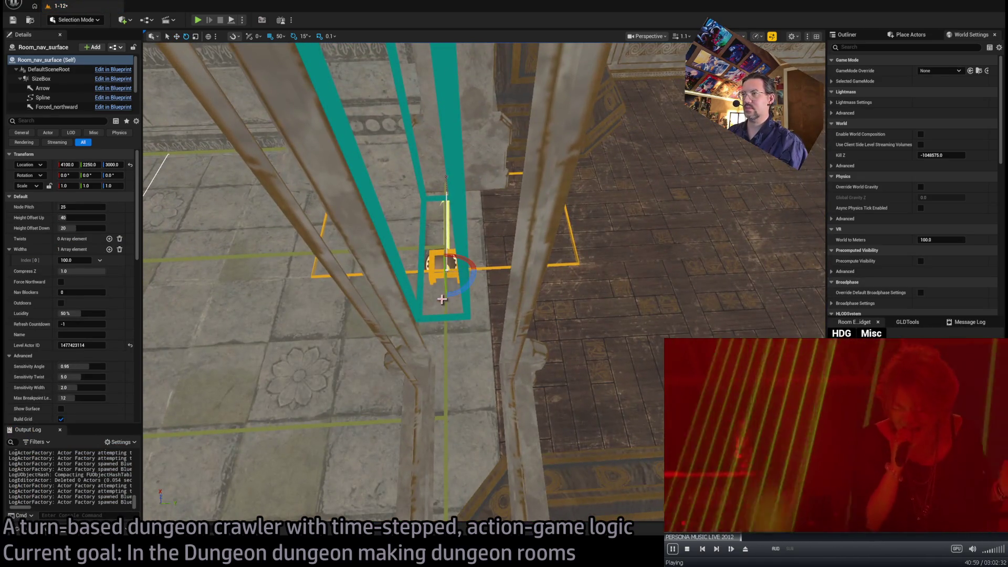
{"action": "left_click_drag", "start_coordinate": [443, 299], "coordinate": [505, 281]}
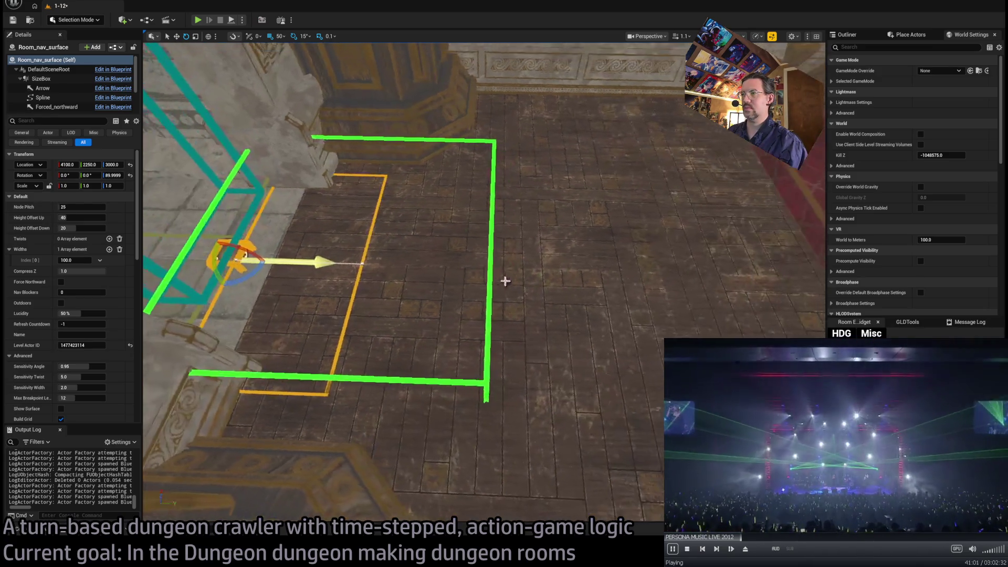
{"action": "left_click", "coordinate": [356, 266]}
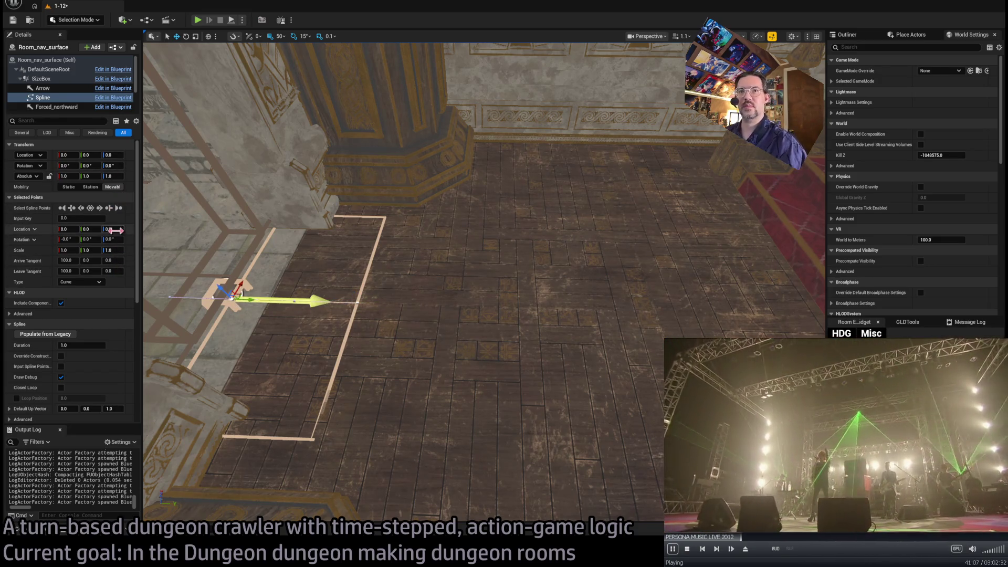
{"action": "type", "text": "10"}
{"action": "key", "text": "Return"}
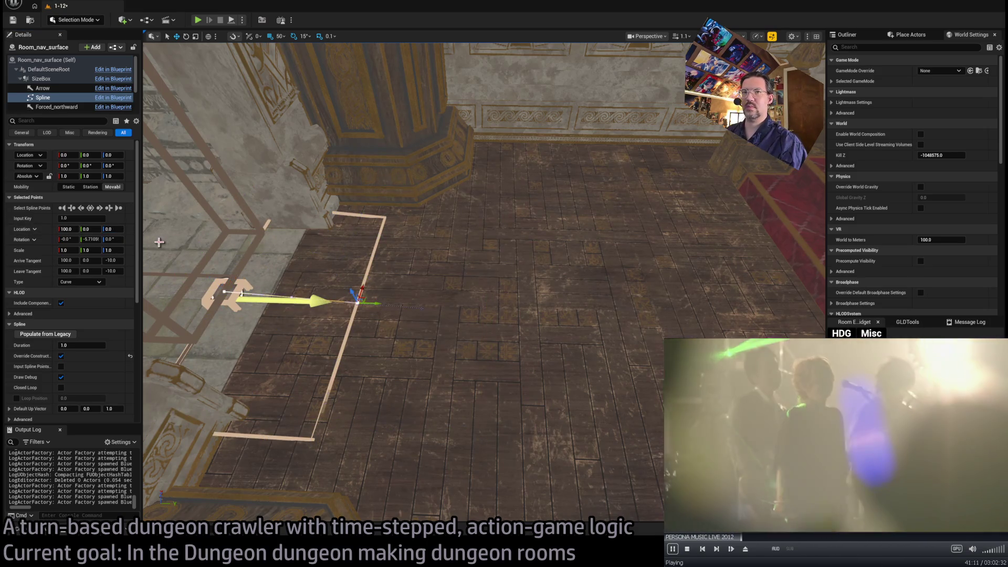
{"action": "type", "text": "10"}
{"action": "key", "text": "Return"}
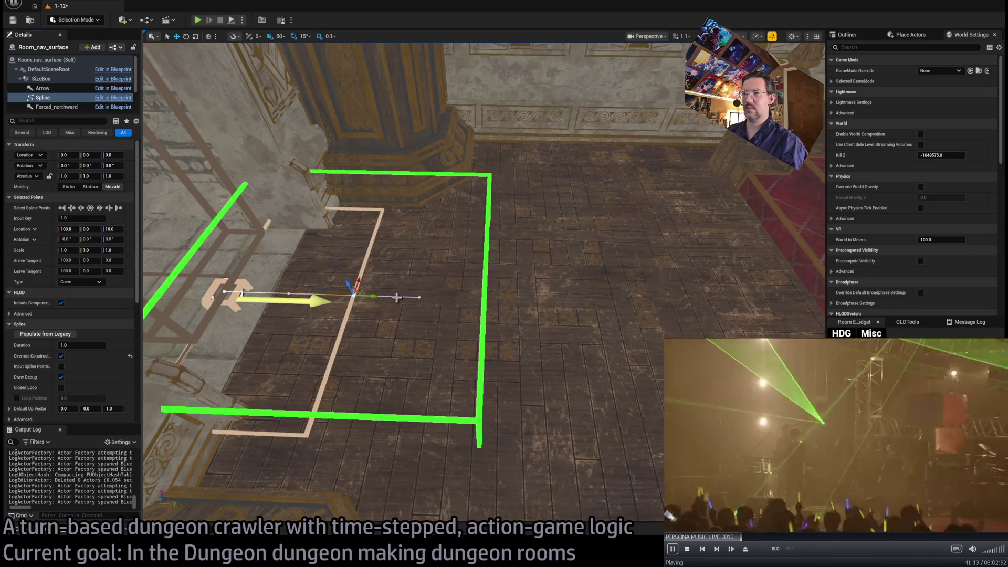
{"action": "mouse_move", "coordinate": [370, 296]}
{"action": "left_mouse_down"}
{"action": "mouse_move", "coordinate": [768, 307]}
{"action": "mouse_move", "coordinate": [741, 347]}
{"action": "left_mouse_up"}
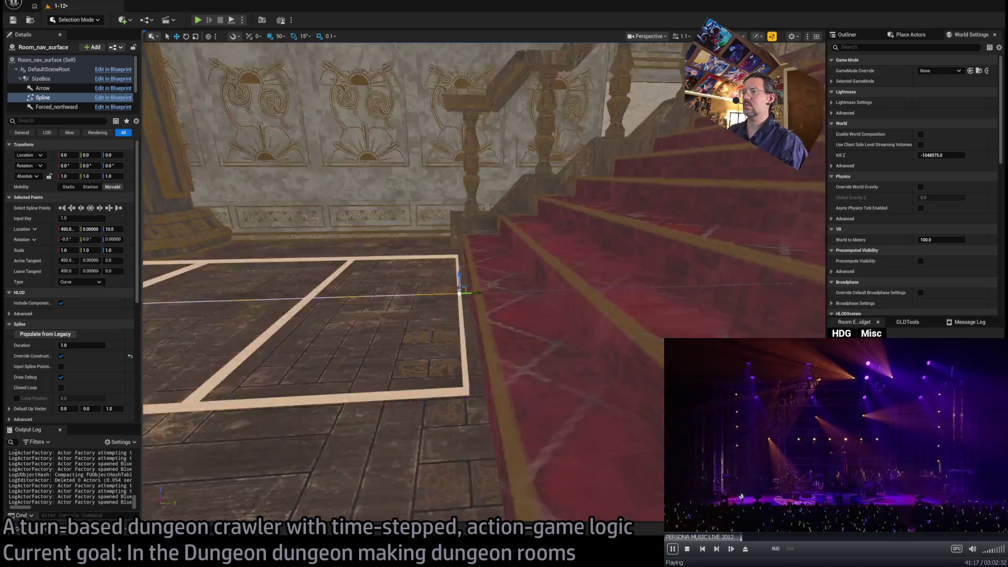
Stretch the Room_nav_surface spline up the staircase and onto the flat floor beyond
{"action": "mouse_move", "coordinate": [472, 316]}
{"action": "left_mouse_down"}
{"action": "mouse_move", "coordinate": [504, 324]}
{"action": "mouse_move", "coordinate": [507, 305]}
{"action": "left_mouse_up"}
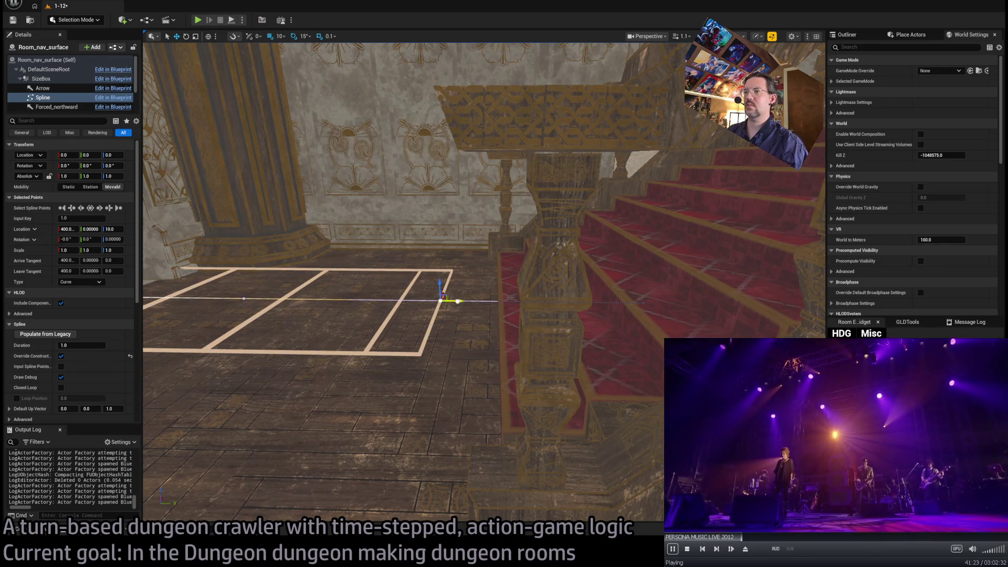
{"action": "left_click_drag", "start_coordinate": [455, 301], "coordinate": [493, 298]}
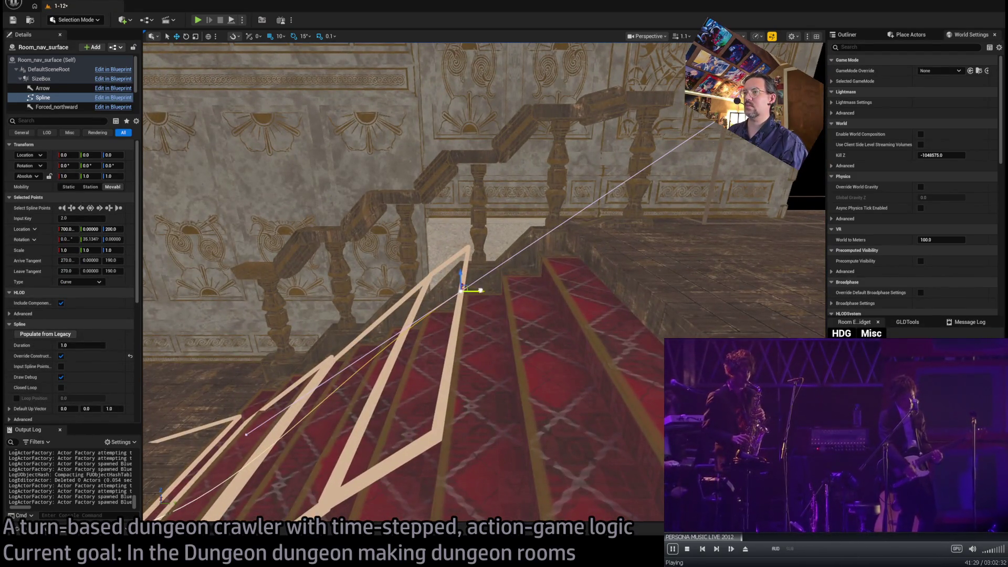
{"action": "left_click_drag", "start_coordinate": [477, 290], "coordinate": [728, 291]}
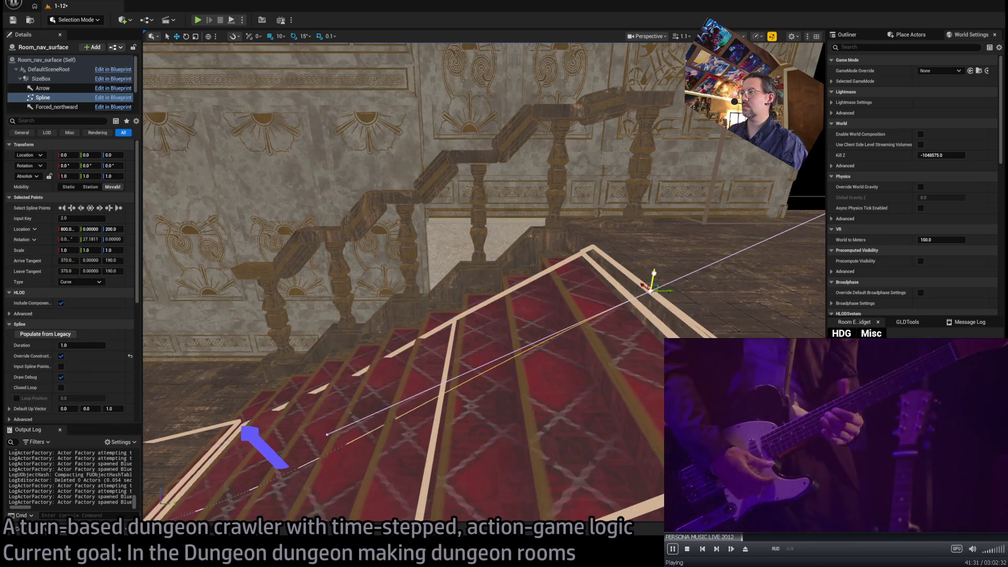
{"action": "left_click_drag", "start_coordinate": [664, 257], "coordinate": [709, 275]}
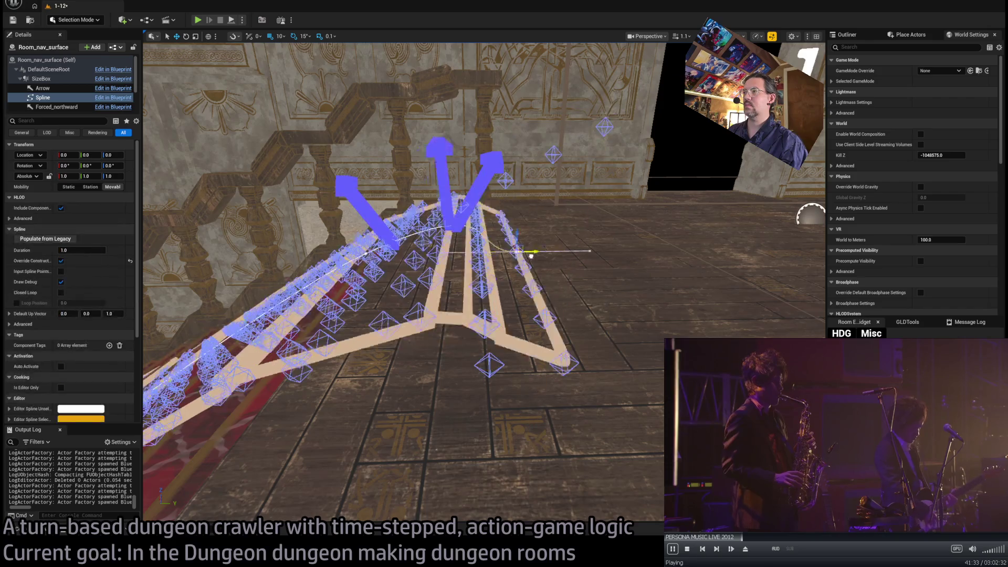
{"action": "left_click_drag", "start_coordinate": [504, 300], "coordinate": [514, 269]}
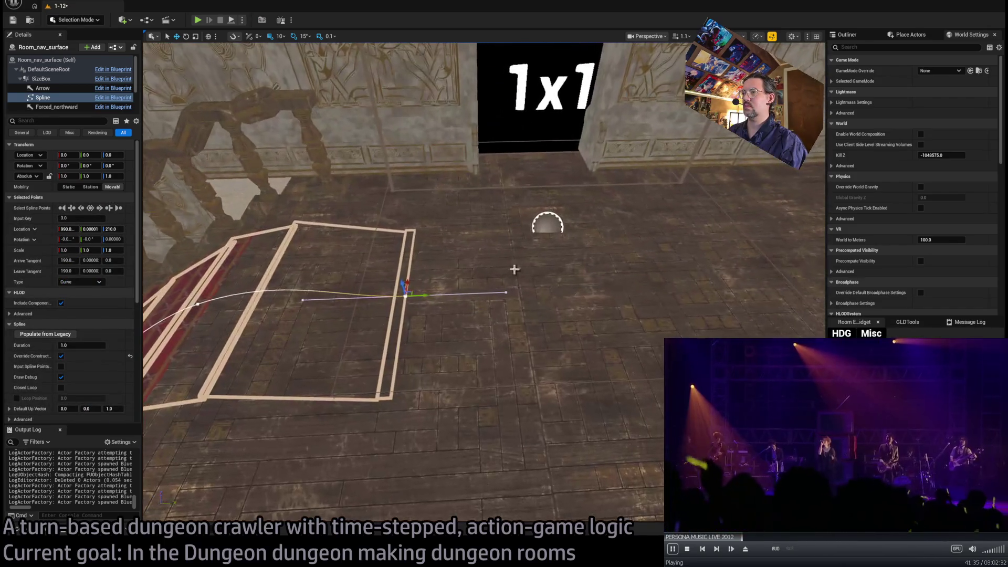
{"action": "left_click_drag", "start_coordinate": [419, 296], "coordinate": [793, 206]}
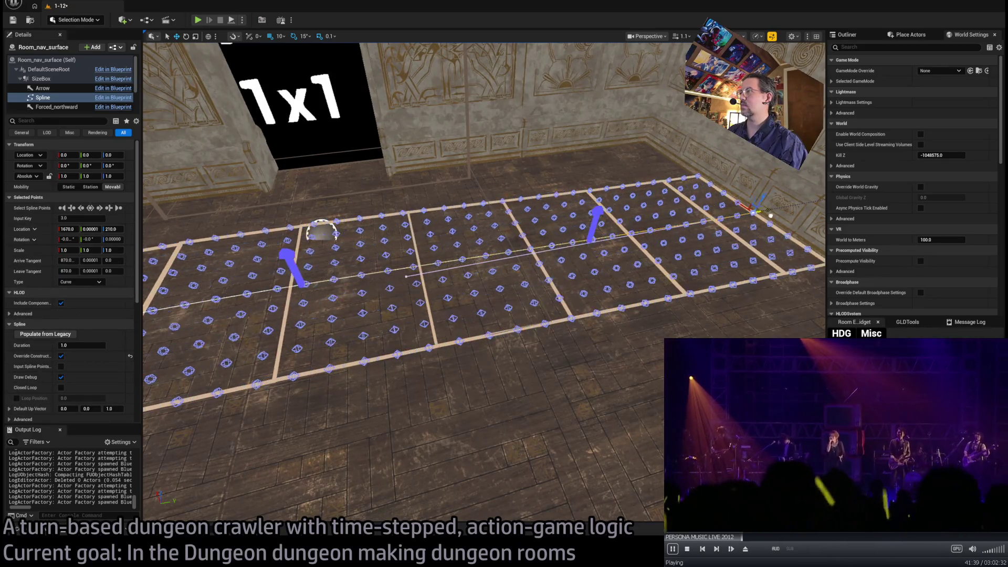
Shorten the tangents of two spline points around the stairs, then select the whole actor
{"action": "mouse_move", "coordinate": [713, 228]}
{"action": "left_mouse_down"}
{"action": "mouse_move", "coordinate": [619, 239]}
{"action": "mouse_move", "coordinate": [707, 186]}
{"action": "left_mouse_up"}
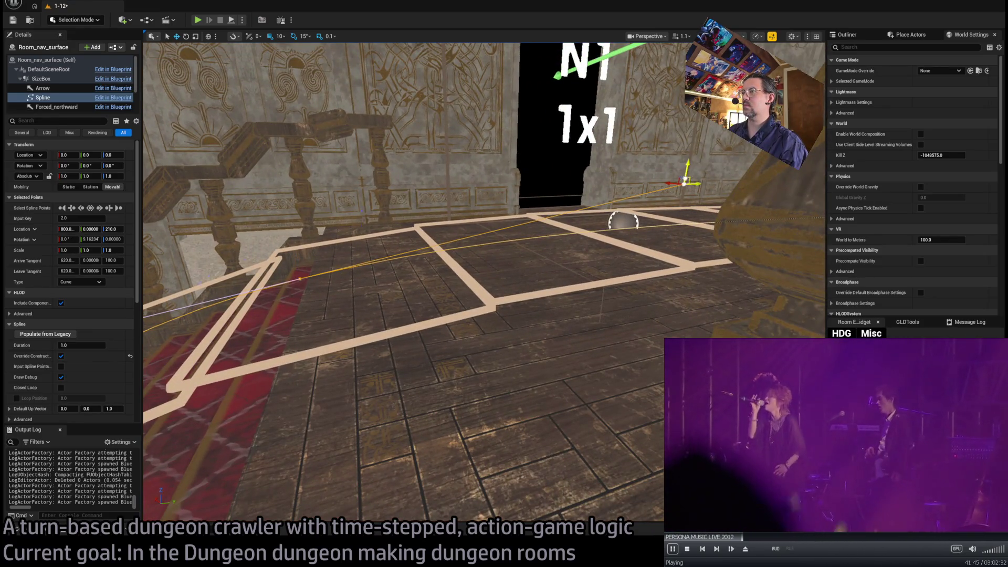
{"action": "mouse_move", "coordinate": [687, 181]}
{"action": "left_mouse_down"}
{"action": "mouse_move", "coordinate": [476, 250]}
{"action": "mouse_move", "coordinate": [488, 305]}
{"action": "left_mouse_up"}
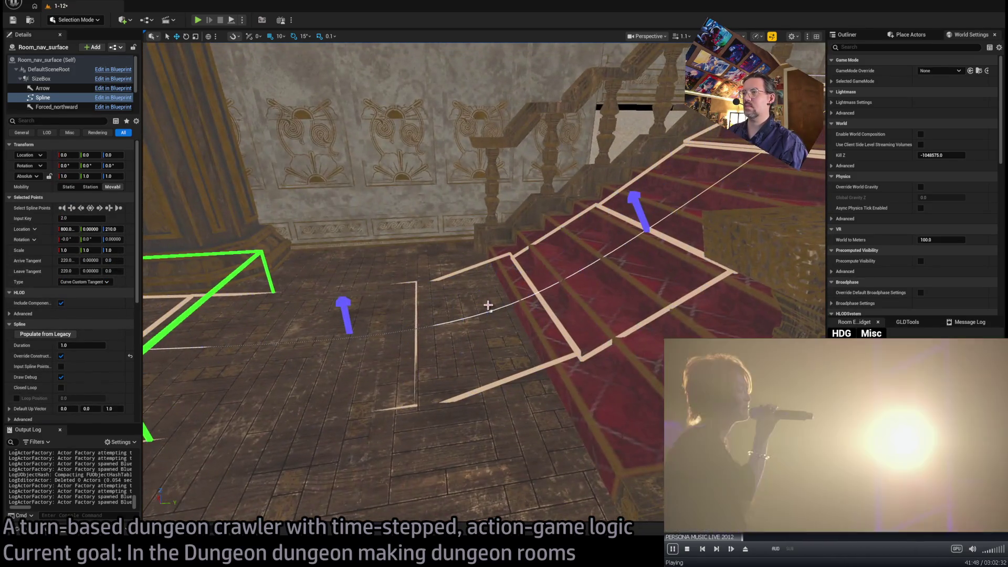
{"action": "left_click", "coordinate": [490, 307]}
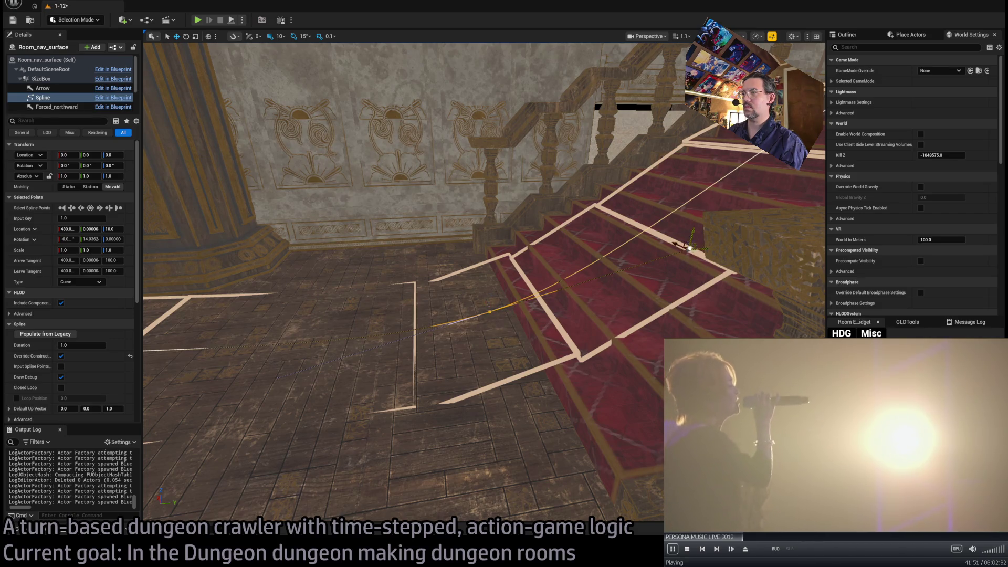
{"action": "mouse_move", "coordinate": [689, 246]}
{"action": "left_mouse_down"}
{"action": "mouse_move", "coordinate": [541, 295]}
{"action": "mouse_move", "coordinate": [332, 418]}
{"action": "mouse_move", "coordinate": [213, 240]}
{"action": "left_mouse_up"}
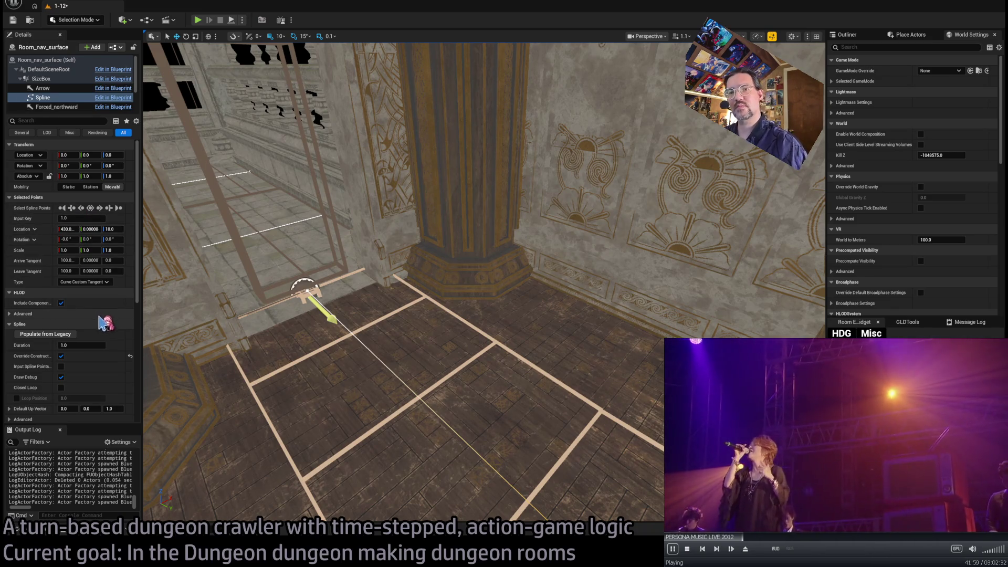
{"action": "left_click", "coordinate": [47, 60]}
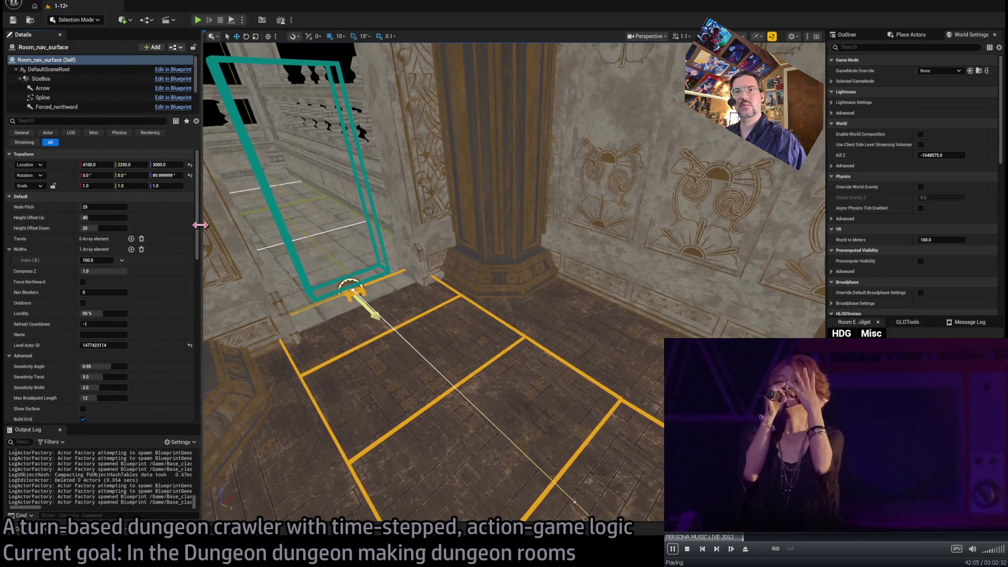
Set Height Offset Up and Down to 50 and widen the nav grid's Index 0 width to 300
{"action": "left_click_drag", "start_coordinate": [140, 224], "coordinate": [155, 228]}
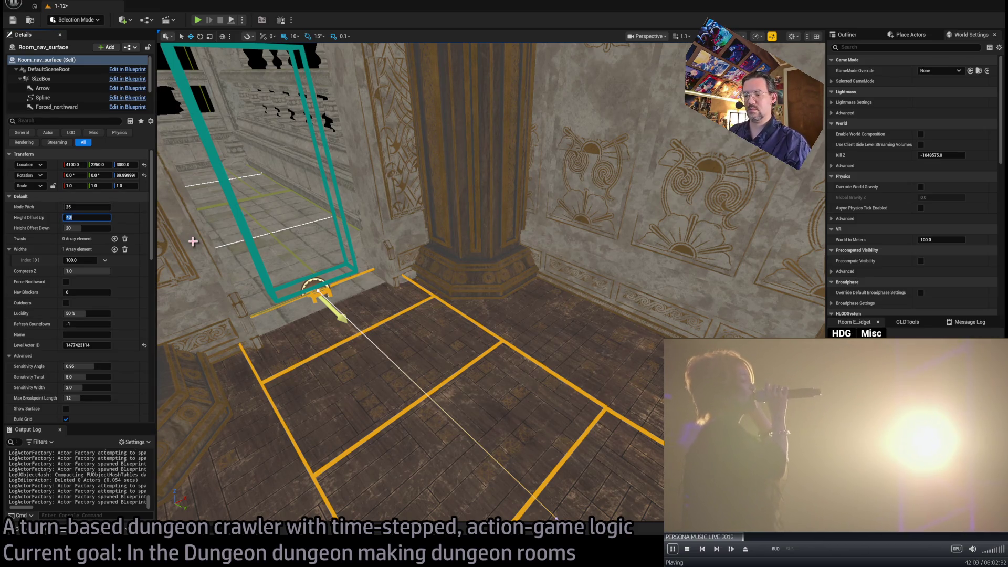
{"action": "key", "text": "Tab"}
{"action": "type", "text": "50"}
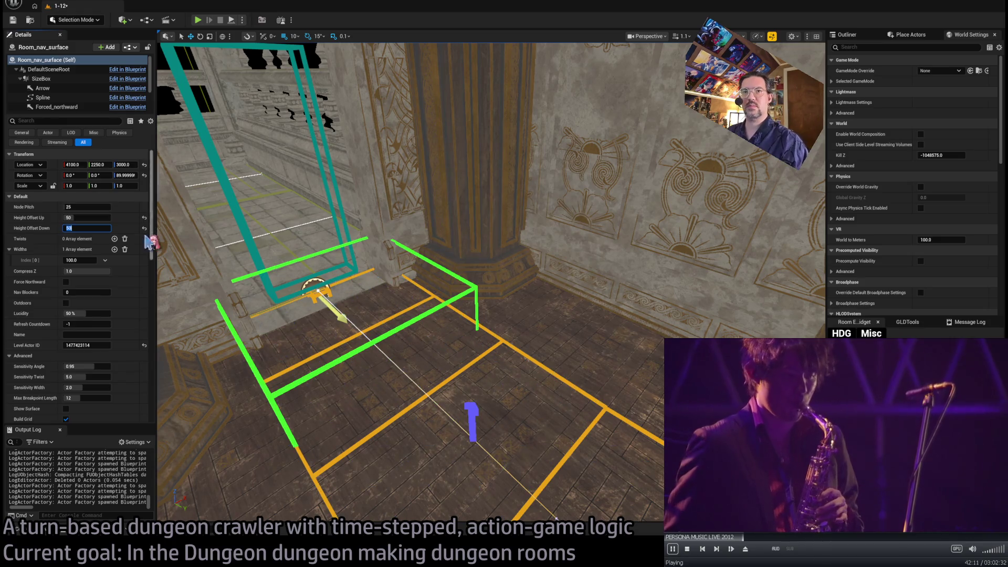
{"action": "type", "text": "f"}
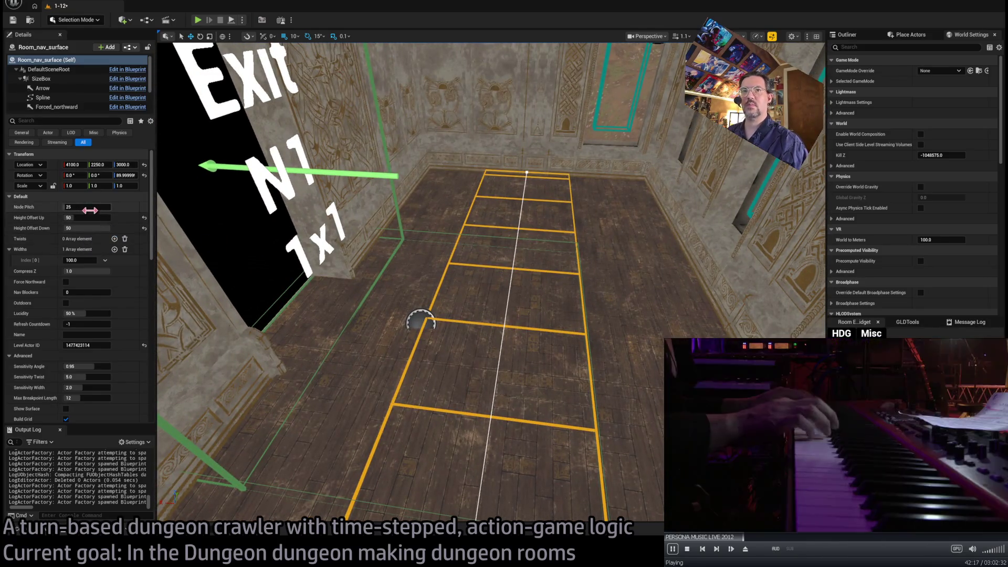
{"action": "left_click_drag", "start_coordinate": [90, 260], "coordinate": [149, 260]}
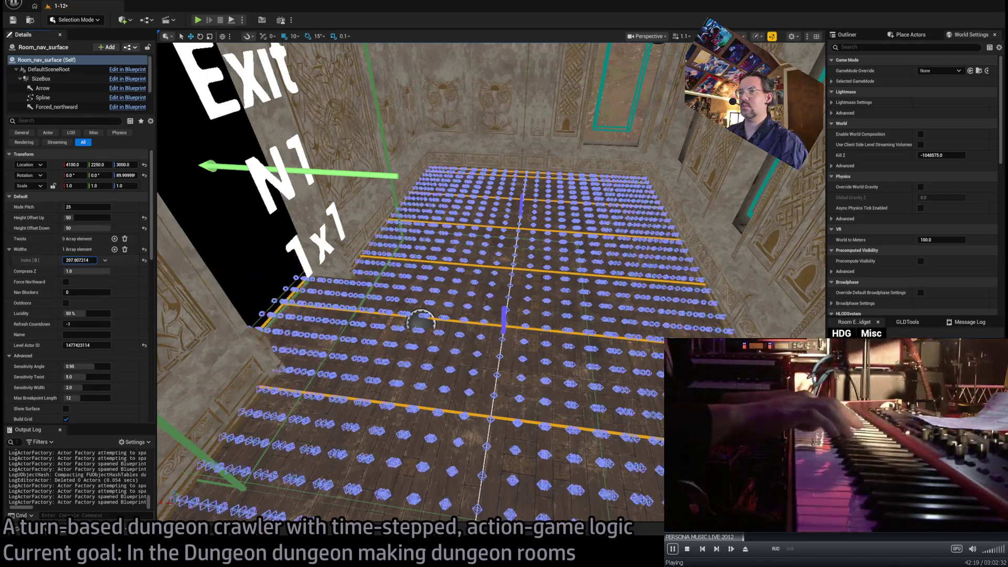
{"action": "left_click_drag", "start_coordinate": [85, 260], "coordinate": [85, 259]}
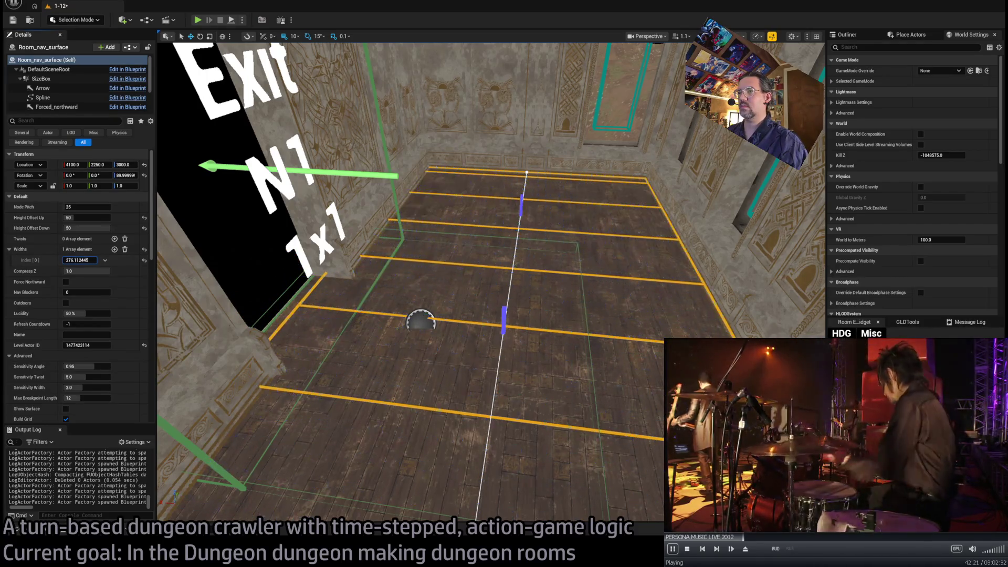
{"action": "left_click", "coordinate": [85, 259]}
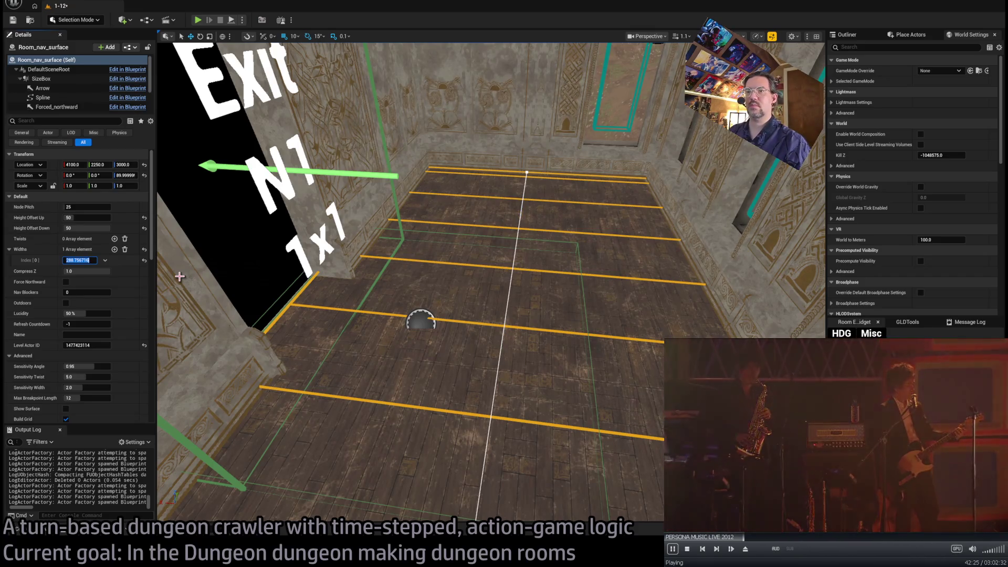
{"action": "type", "text": "250"}
{"action": "key", "text": "Return"}
{"action": "type", "text": "300"}
{"action": "key", "text": "Return"}
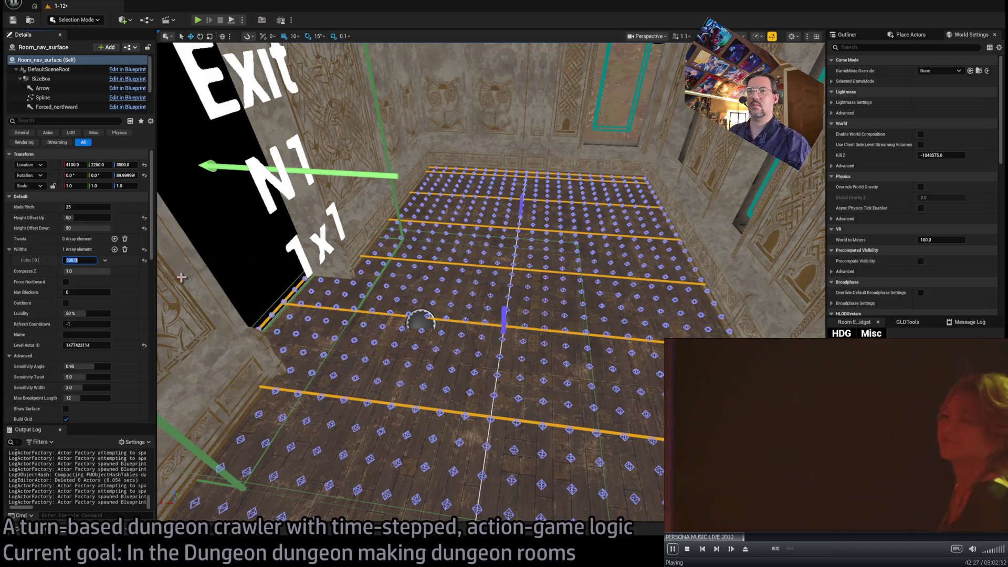
{"action": "left_click_drag", "start_coordinate": [181, 277], "coordinate": [665, 327]}
Select the room's floor pieces and stair walls, add room actors for them and disable collision
{"action": "key", "text": "f"}
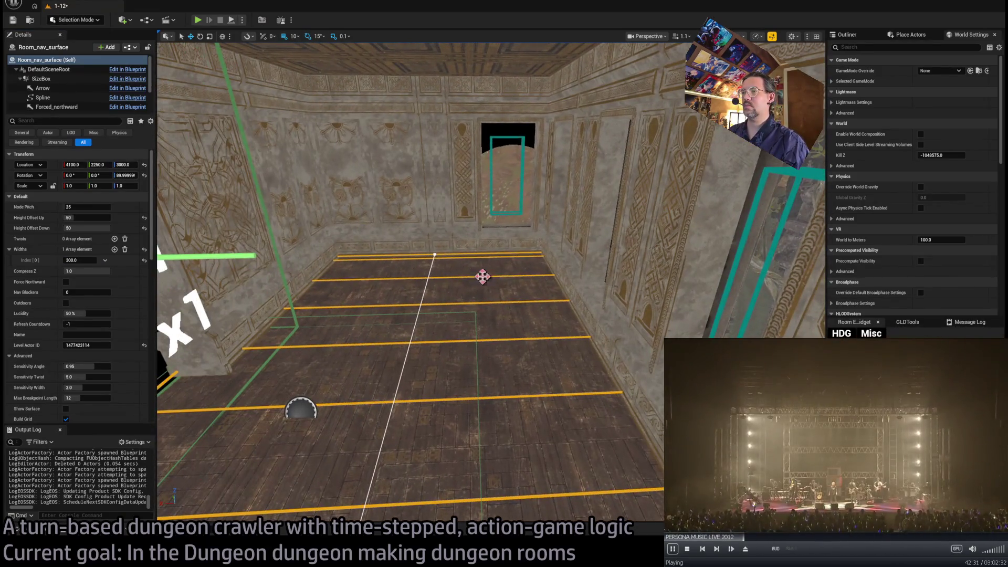
{"action": "left_click", "coordinate": [453, 289]}
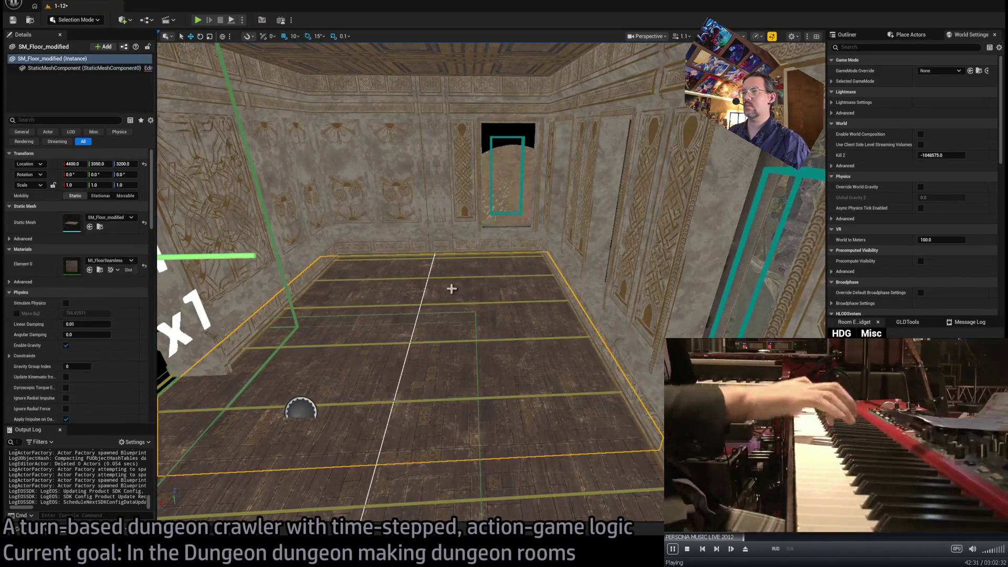
{"action": "key", "text": "f"}
{"action": "left_click", "coordinate": [604, 347], "text": "ctrl"}
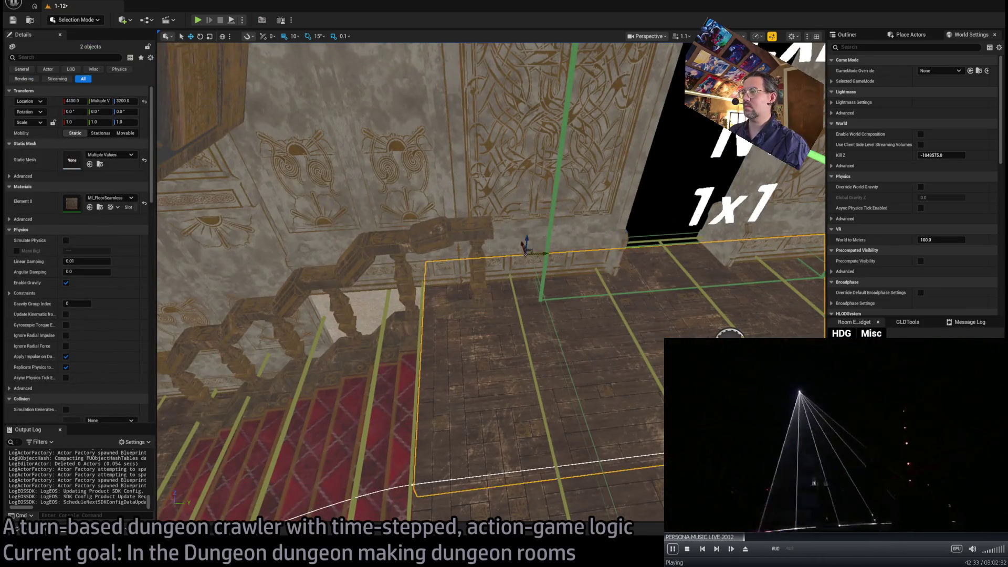
{"action": "key", "text": "f"}
{"action": "key", "text": "f"}
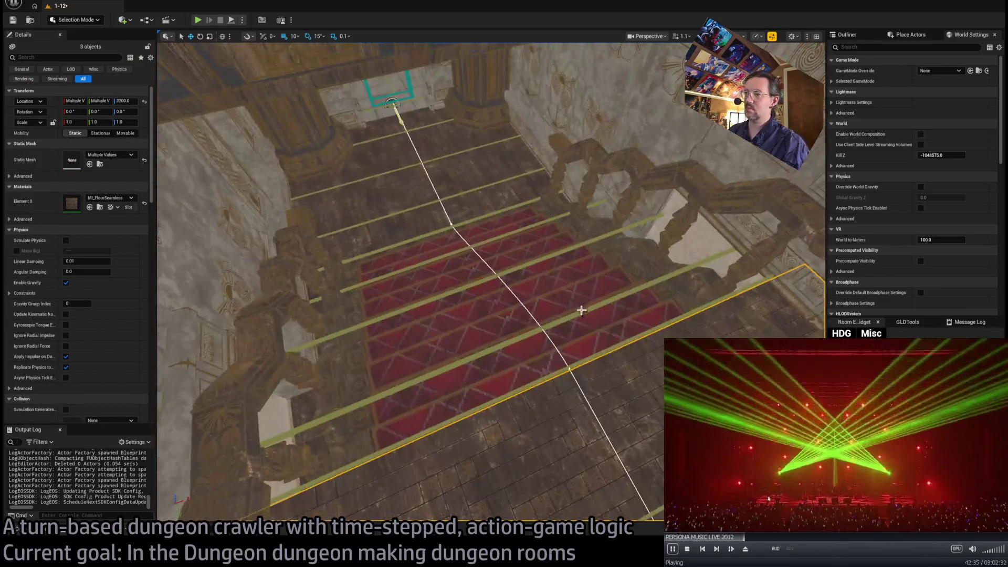
{"action": "left_click", "coordinate": [503, 317], "text": "ctrl"}
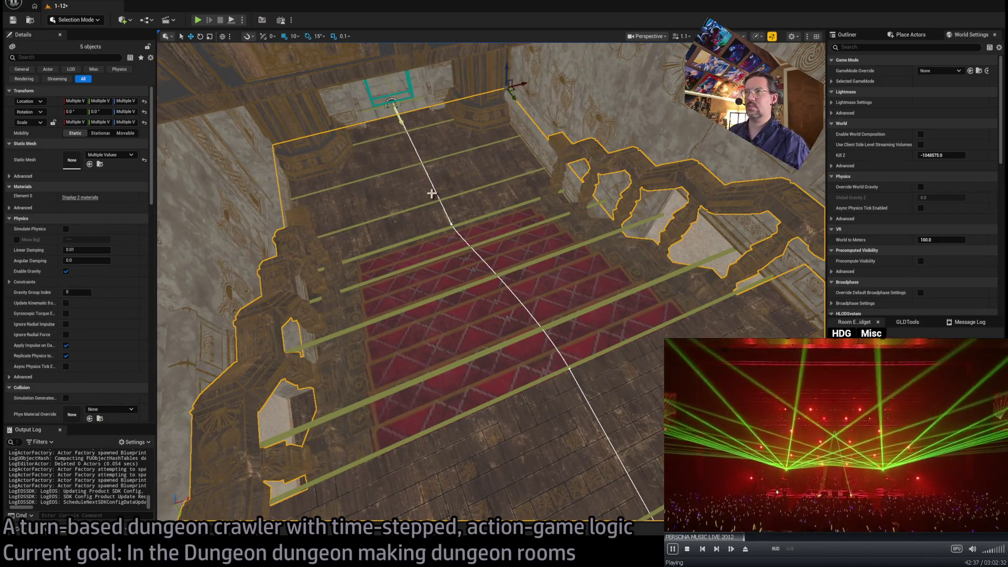
{"action": "left_click", "coordinate": [878, 333]}
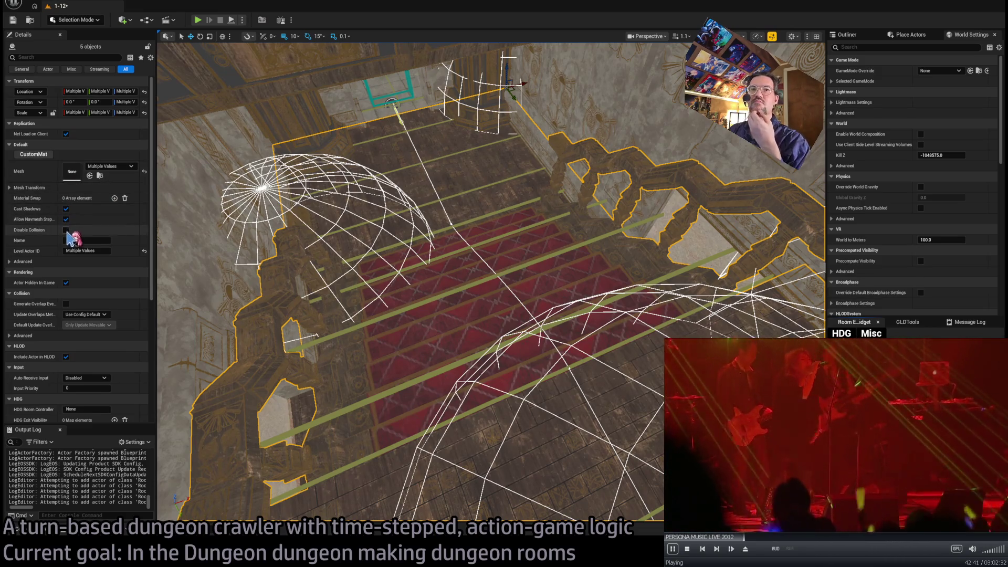
{"action": "left_click_drag", "start_coordinate": [508, 249], "coordinate": [180, 243]}
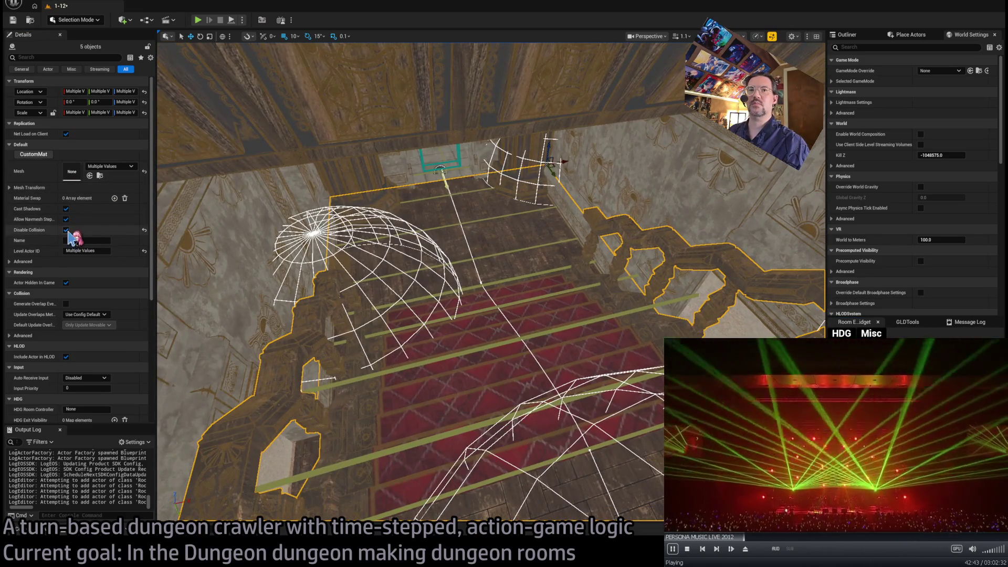
{"action": "left_click", "coordinate": [66, 229]}
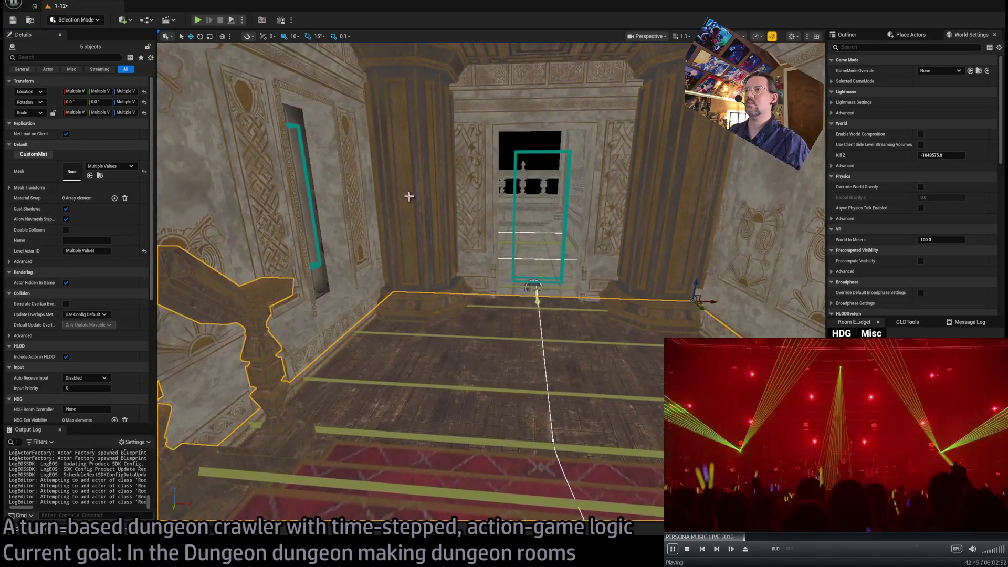
Add the pillars, left walls, Exit doorway and right-wall doorway pieces to the selection
{"action": "left_click", "coordinate": [386, 207]}
{"action": "left_click", "coordinate": [461, 203], "text": "ctrl"}
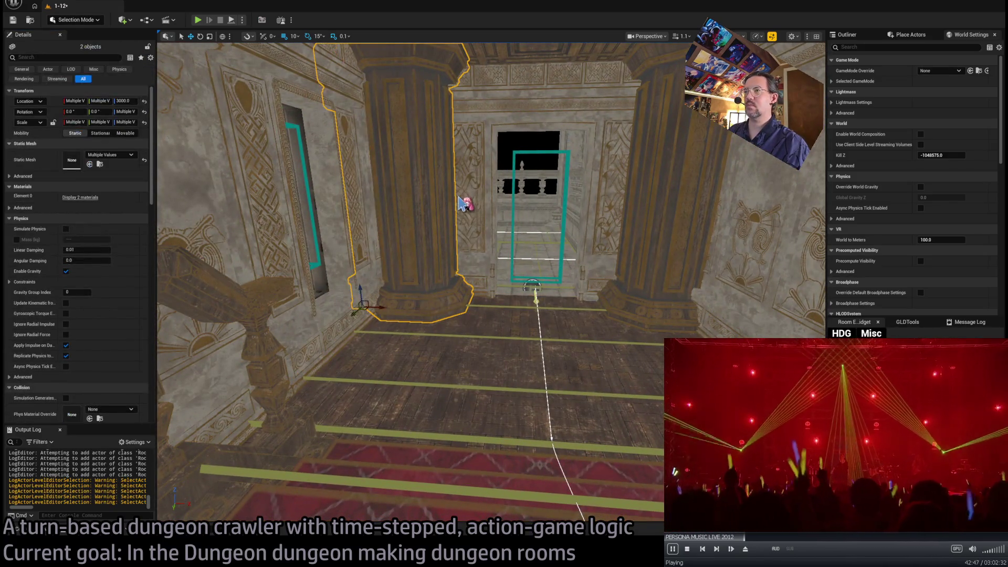
{"action": "left_click", "coordinate": [315, 189], "text": "ctrl"}
{"action": "left_click_drag", "start_coordinate": [658, 211], "coordinate": [498, 272]}
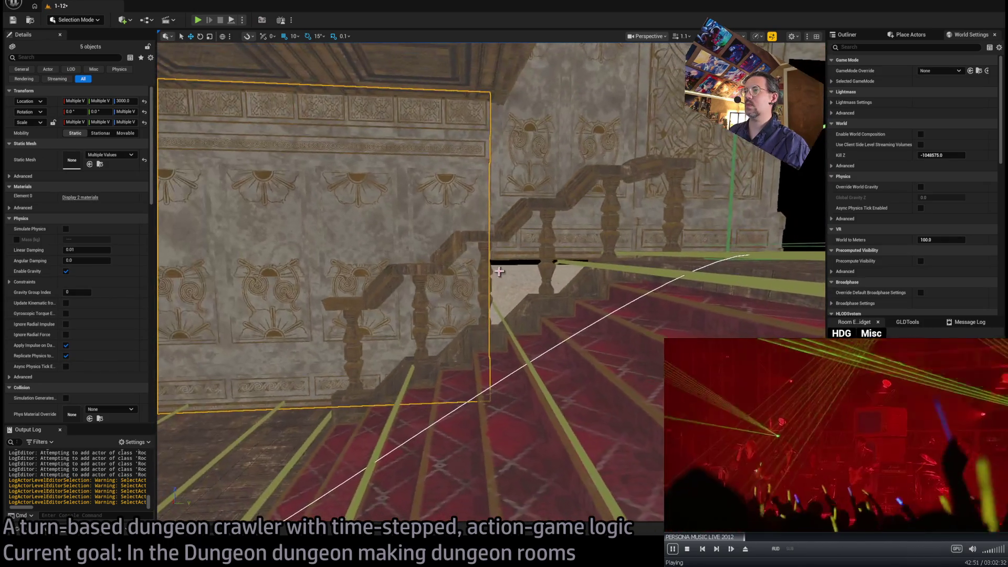
{"action": "left_click_drag", "start_coordinate": [522, 225], "coordinate": [627, 235]}
{"action": "left_click", "coordinate": [628, 235], "text": "ctrl"}
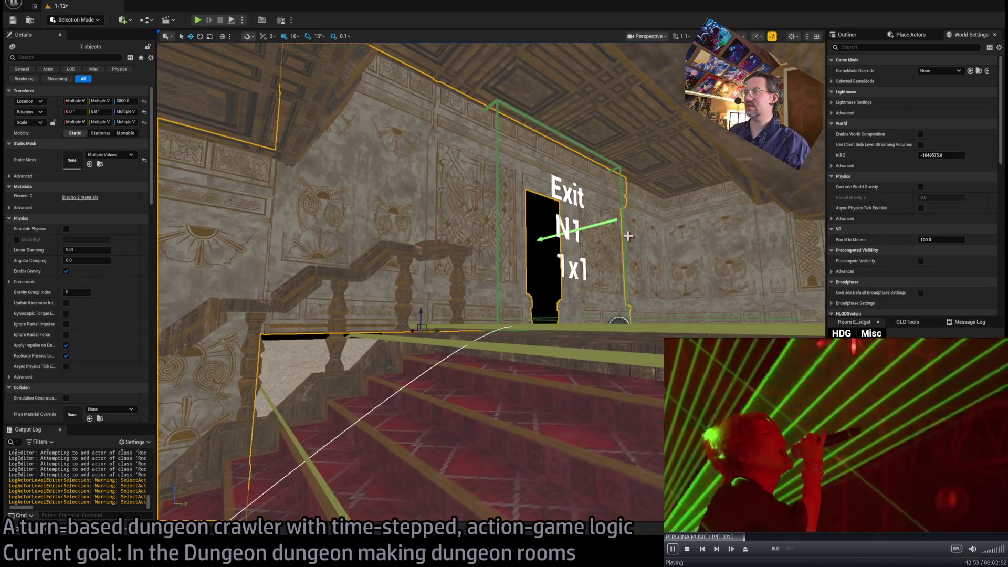
{"action": "mouse_move", "coordinate": [770, 270]}
{"action": "left_mouse_down"}
{"action": "mouse_move", "coordinate": [668, 210]}
{"action": "mouse_move", "coordinate": [532, 170]}
{"action": "left_mouse_up"}
{"action": "left_click", "coordinate": [668, 209], "text": "ctrl"}
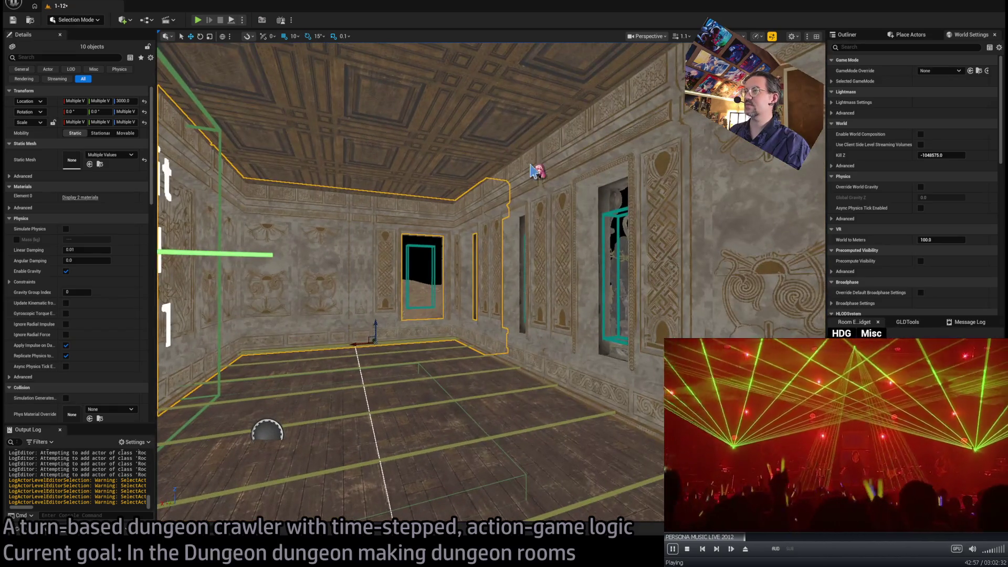
{"action": "left_click", "coordinate": [636, 144], "text": "ctrl"}
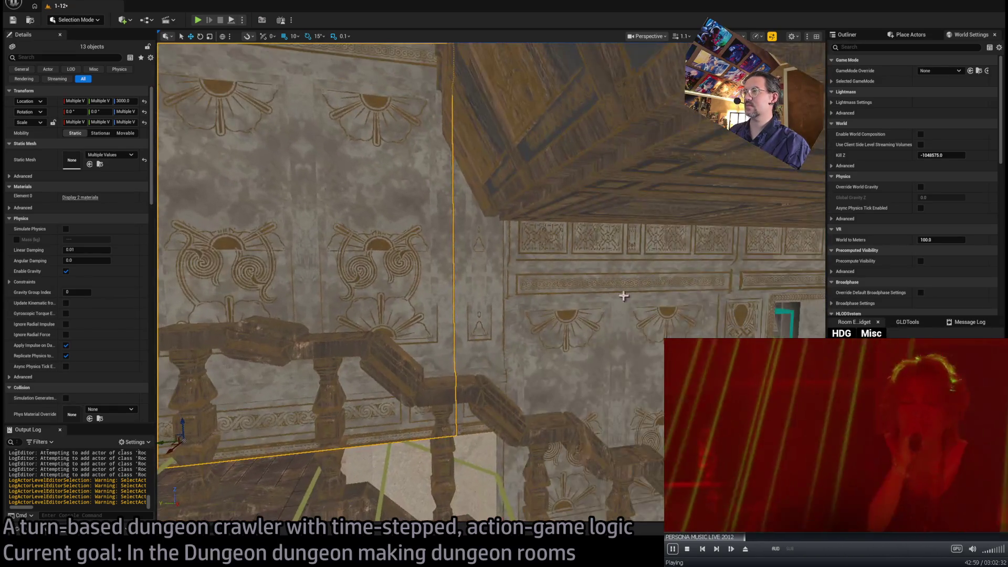
Move toward the doorway and select the GHE_SidewalkWide7 floor piece there
{"action": "mouse_move", "coordinate": [636, 145]}
{"action": "left_mouse_down"}
{"action": "mouse_move", "coordinate": [504, 236]}
{"action": "mouse_move", "coordinate": [526, 274]}
{"action": "left_mouse_up"}
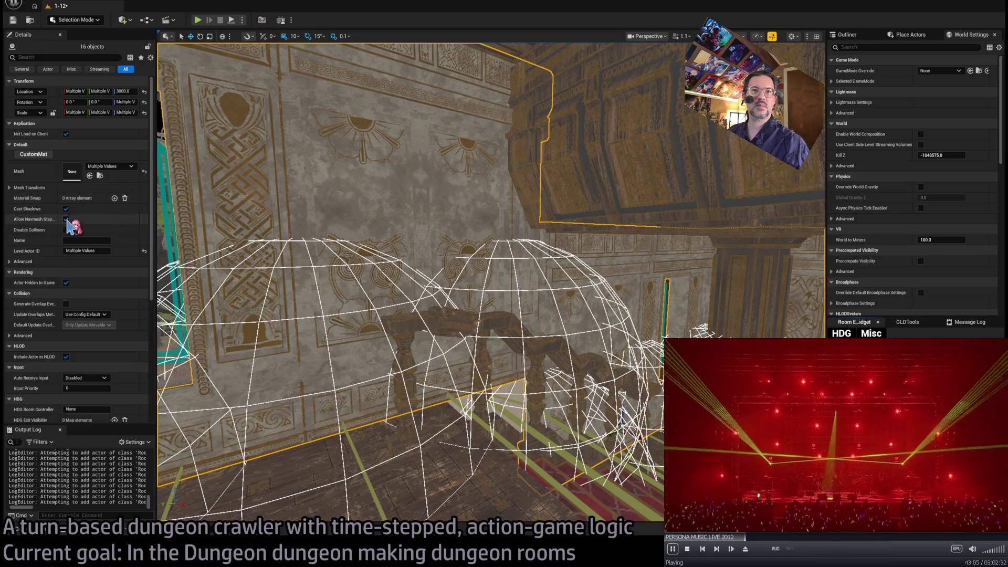
{"action": "left_click_drag", "start_coordinate": [483, 364], "coordinate": [483, 364]}
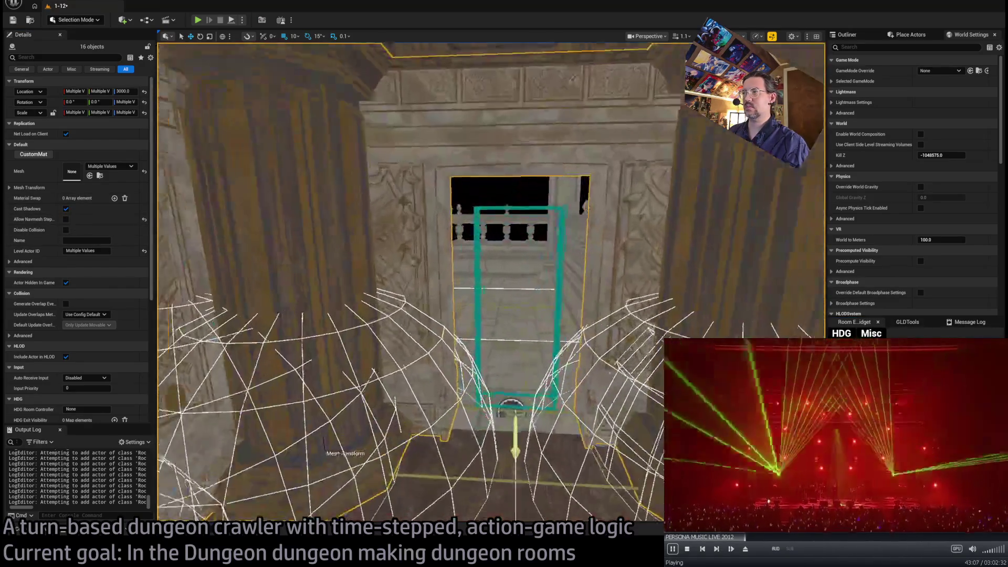
{"action": "left_click", "coordinate": [483, 364]}
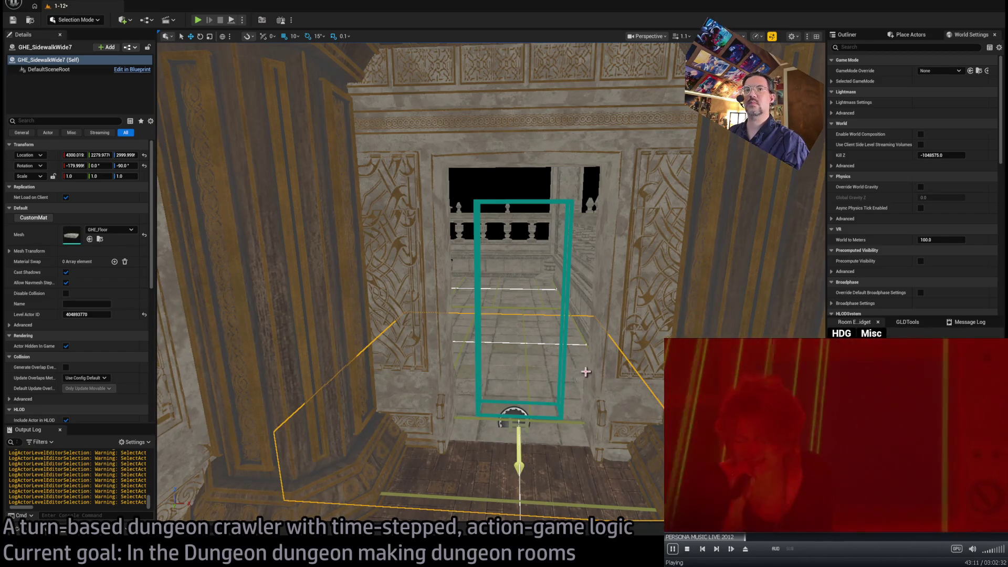
Fly through the rooms to the stone balcony and select the Spawn_marker_player actor
{"action": "left_click_drag", "start_coordinate": [532, 359], "coordinate": [532, 359]}
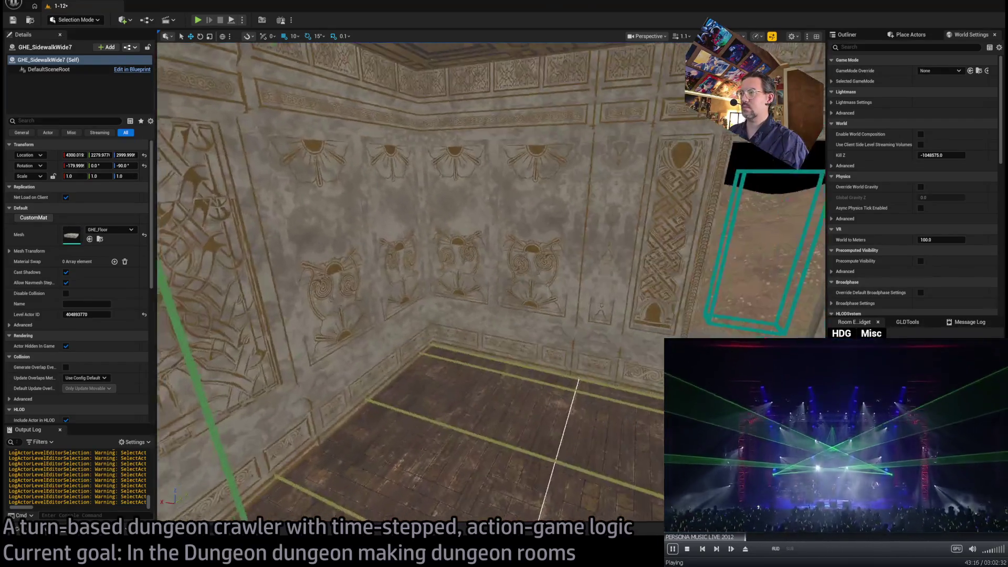
{"action": "left_click_drag", "start_coordinate": [395, 390], "coordinate": [514, 370]}
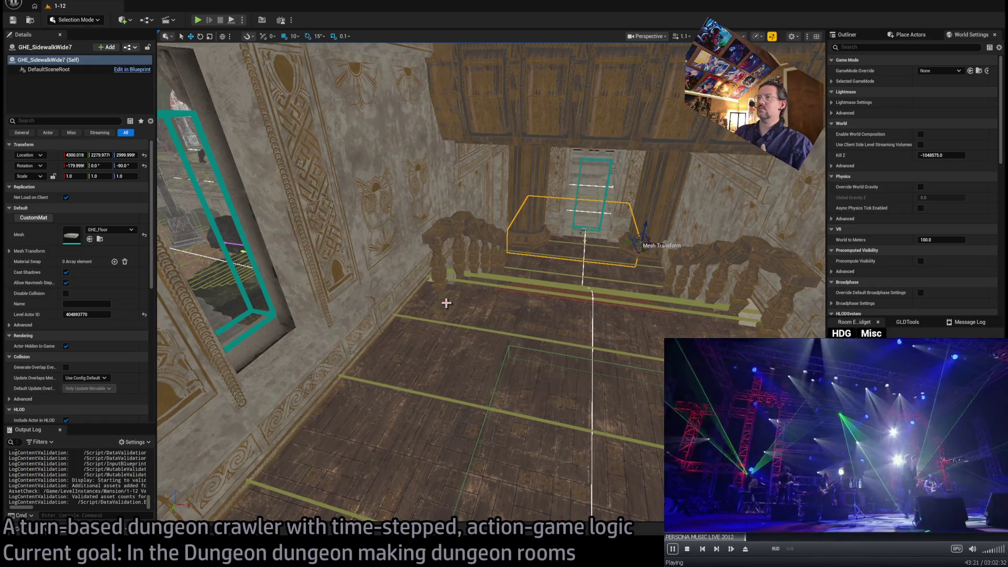
{"action": "left_click_drag", "start_coordinate": [457, 297], "coordinate": [456, 298]}
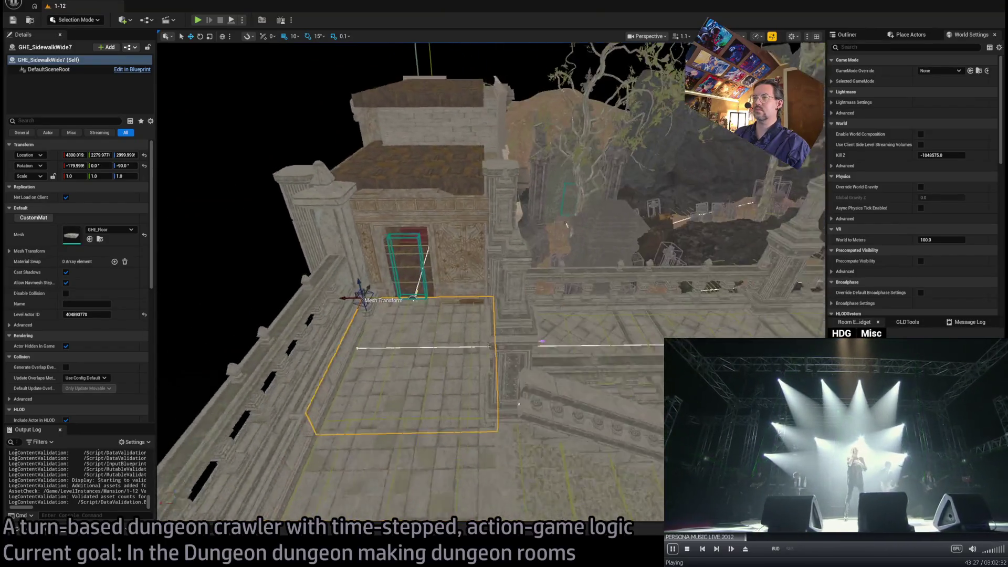
{"action": "left_click_drag", "start_coordinate": [437, 250], "coordinate": [436, 250]}
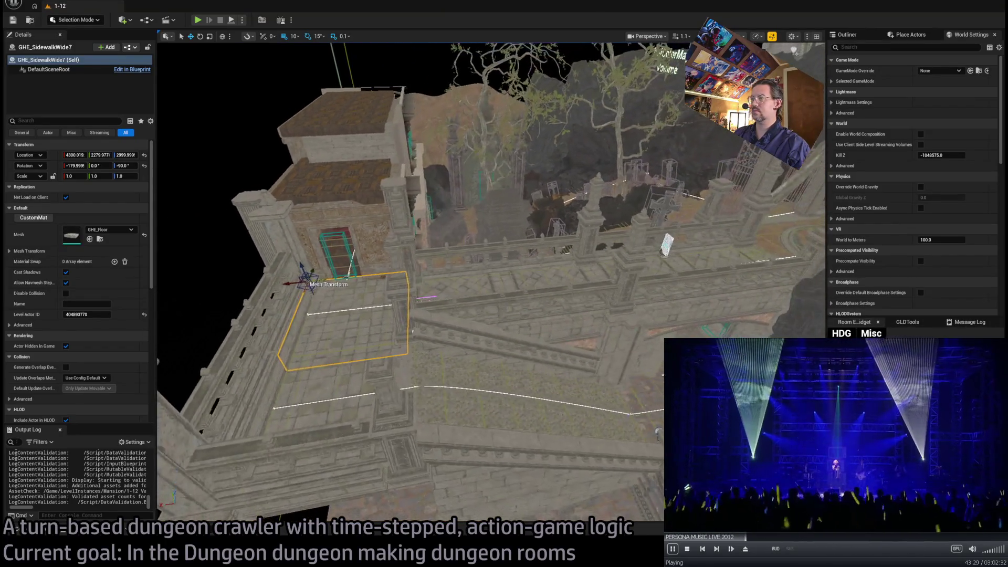
{"action": "left_click", "coordinate": [349, 264]}
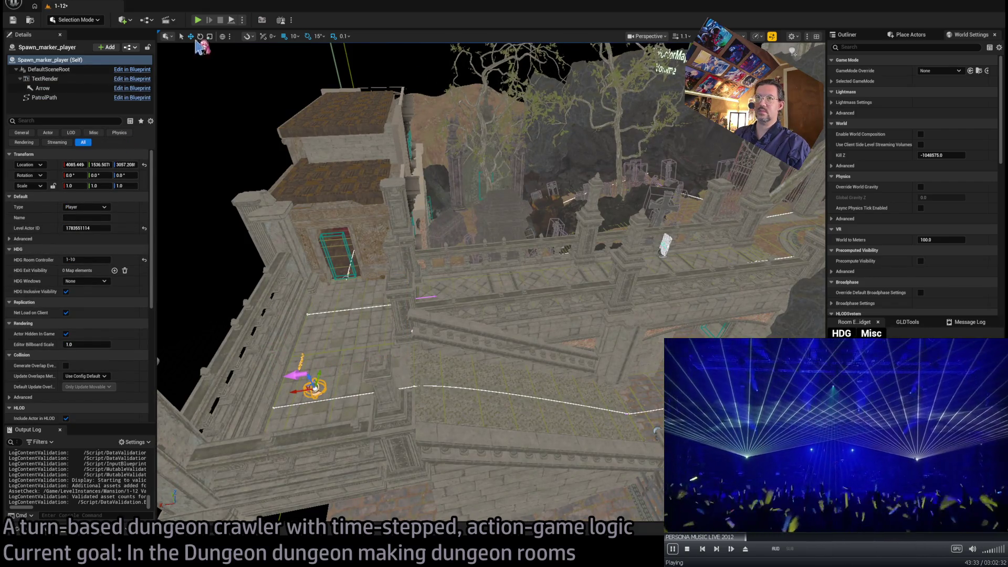
Run a brief play test of the level with Alt+P and stop it
{"action": "key", "text": "alt+p"}
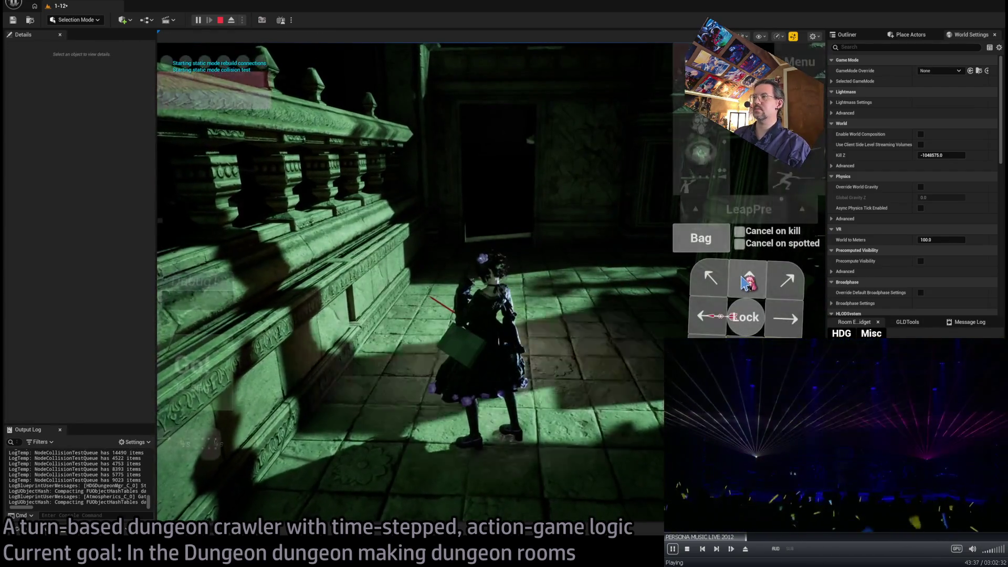
{"action": "key", "text": "Escape"}
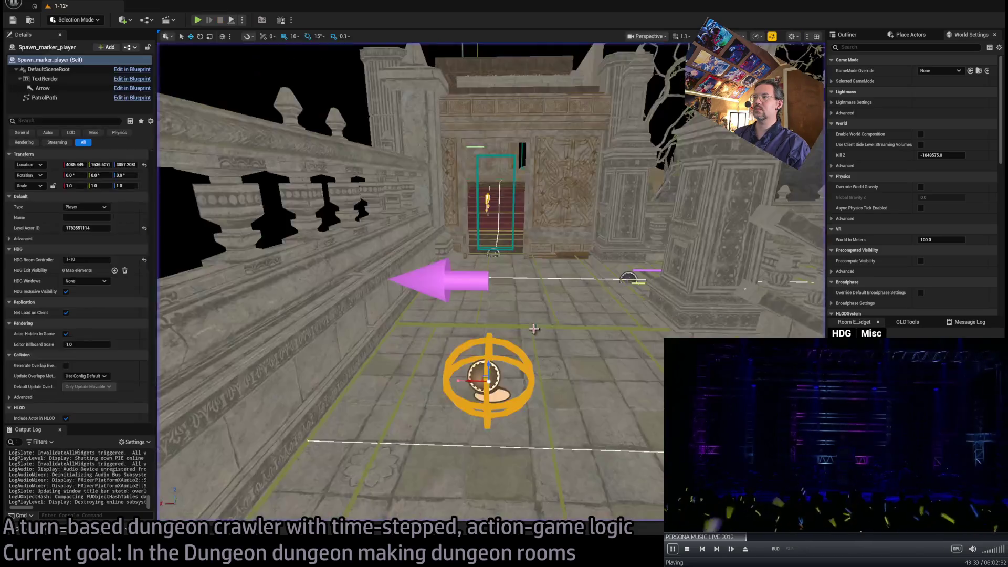
Select both stair nav grids near Room_nav_Bridge1 and start a play test with Alt+P
{"action": "left_click", "coordinate": [557, 319]}
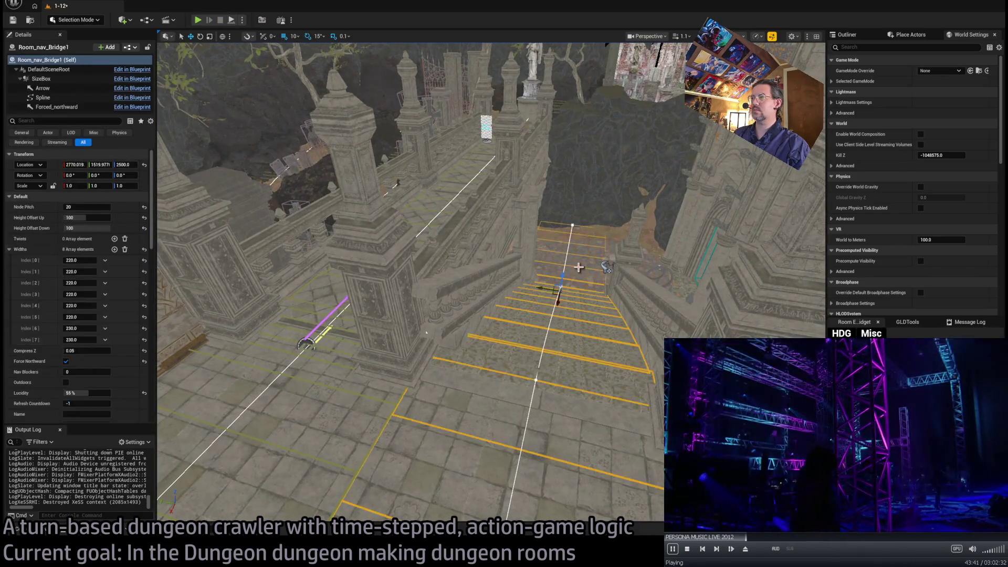
{"action": "key", "text": "f"}
{"action": "left_click", "coordinate": [509, 298], "text": "ctrl"}
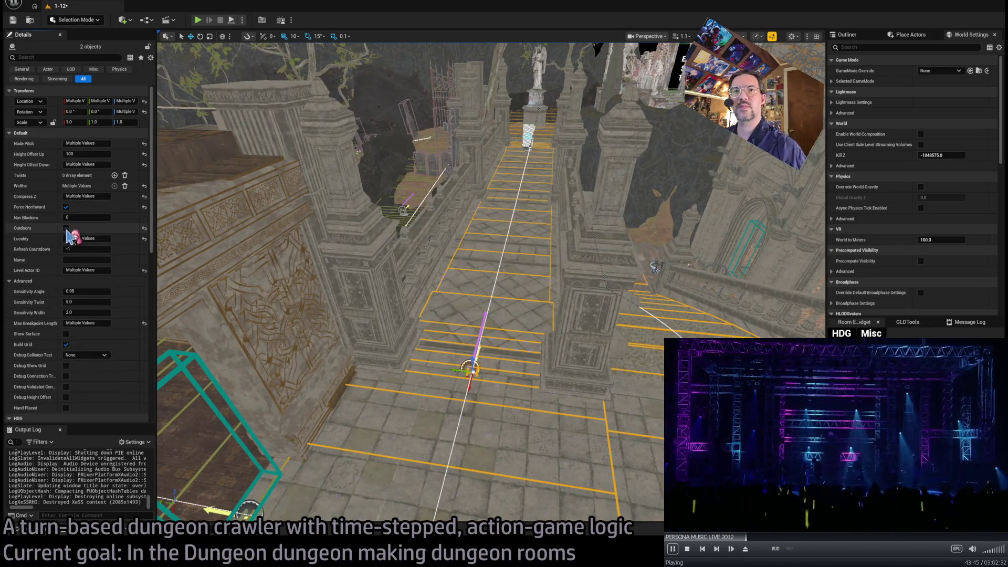
{"action": "scroll", "coordinate": [444, 293], "scroll_direction": "down", "scroll_amount": 5}
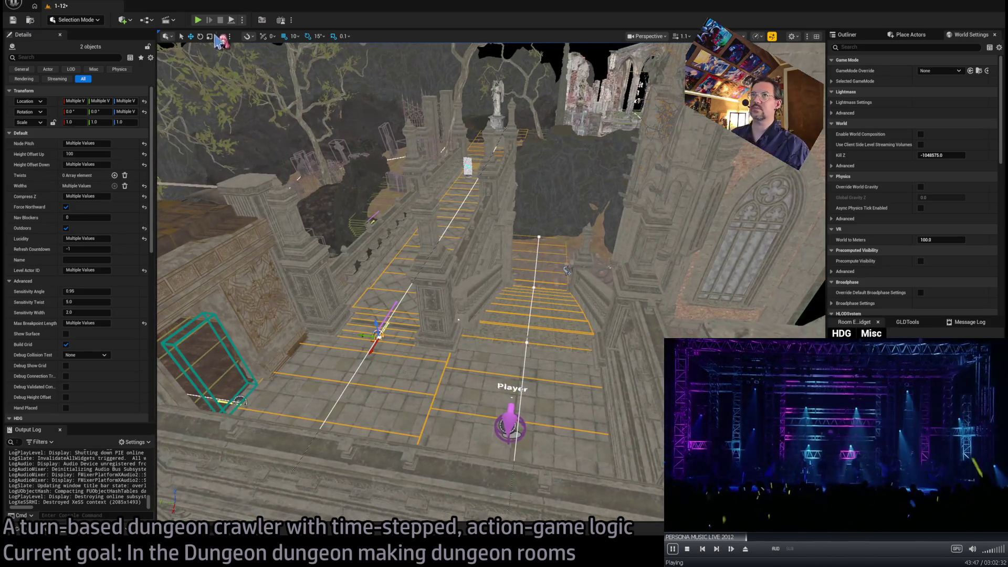
{"action": "key", "text": "alt+p"}
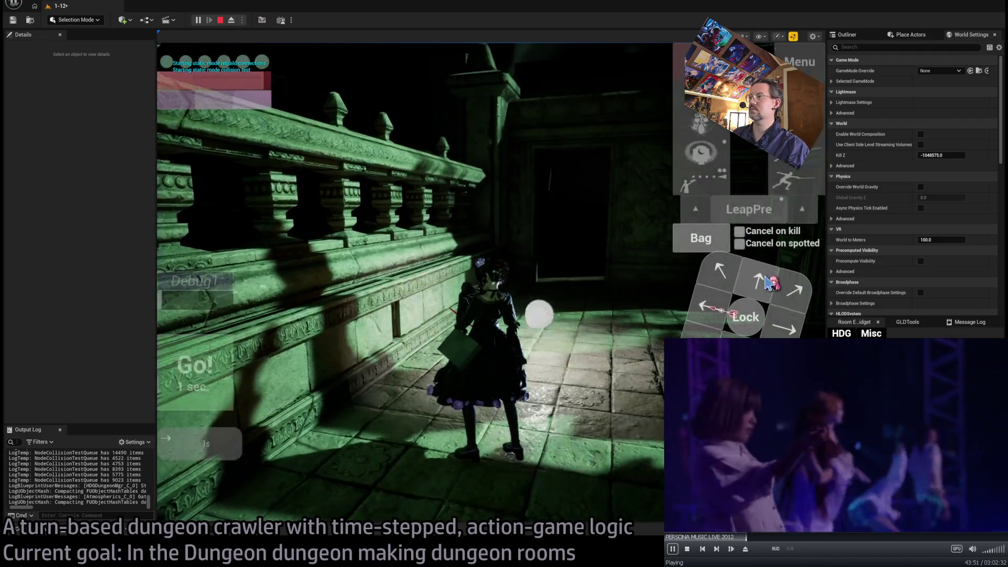
Walk the character forward into the dark room, then stop the play test at the stair balustrade
{"action": "key", "text": "w"}
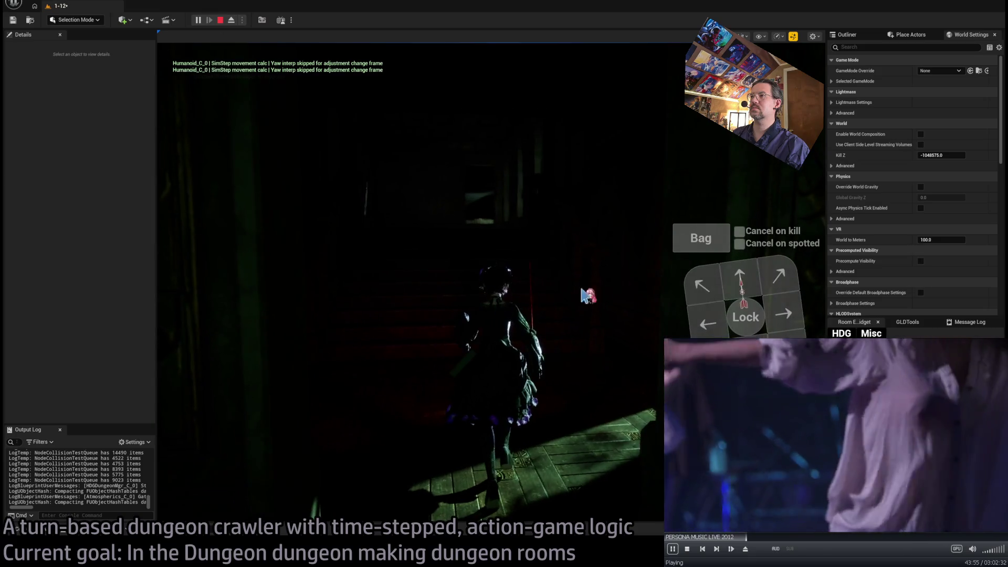
{"action": "left_click", "coordinate": [749, 280]}
{"action": "left_click", "coordinate": [189, 382]}
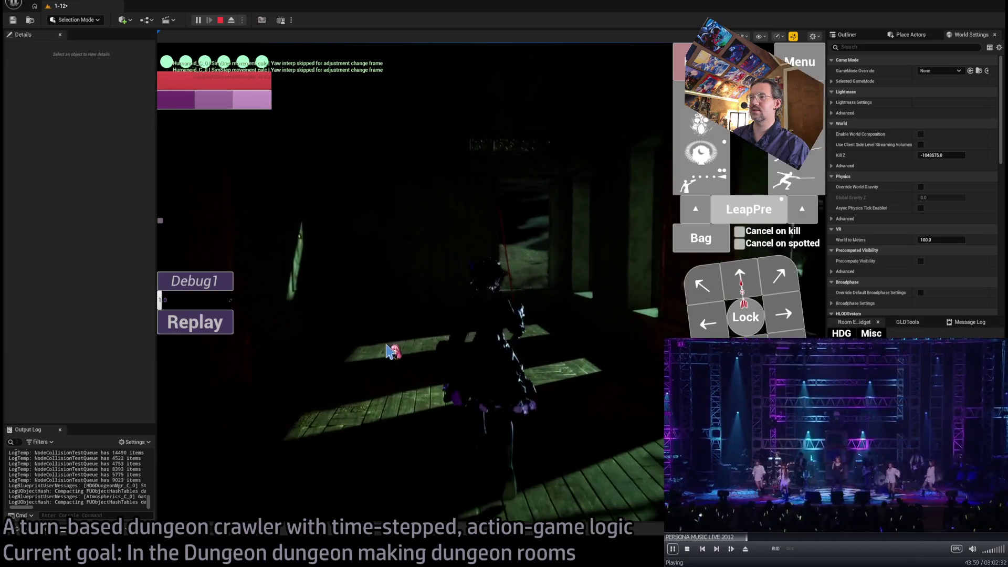
{"action": "key", "text": "Escape"}
{"action": "key", "text": "f"}
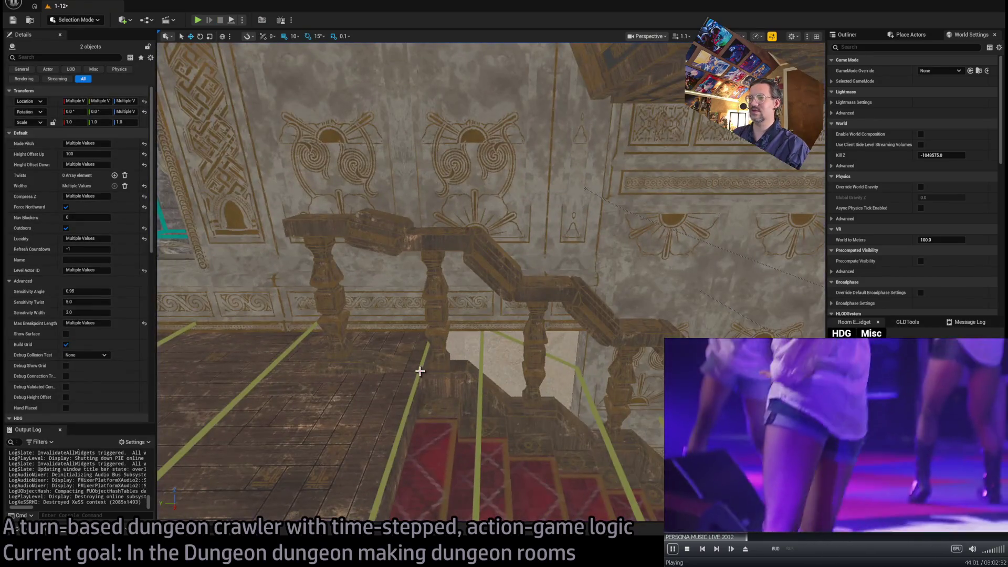
Select Room_nav_surface beside the balustrade and start a play test with Alt+P
{"action": "left_click", "coordinate": [414, 379]}
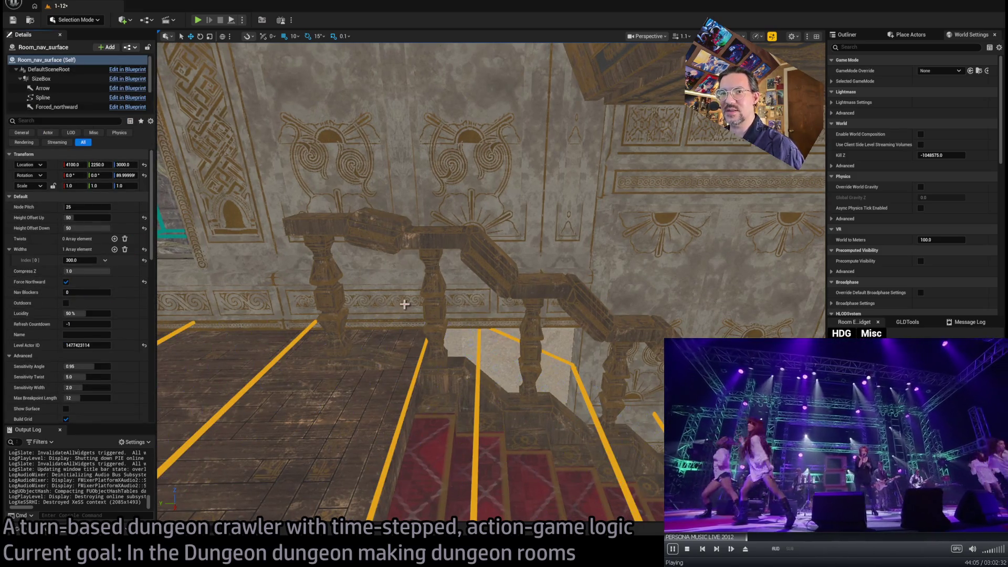
{"action": "left_click_drag", "start_coordinate": [405, 304], "coordinate": [435, 308]}
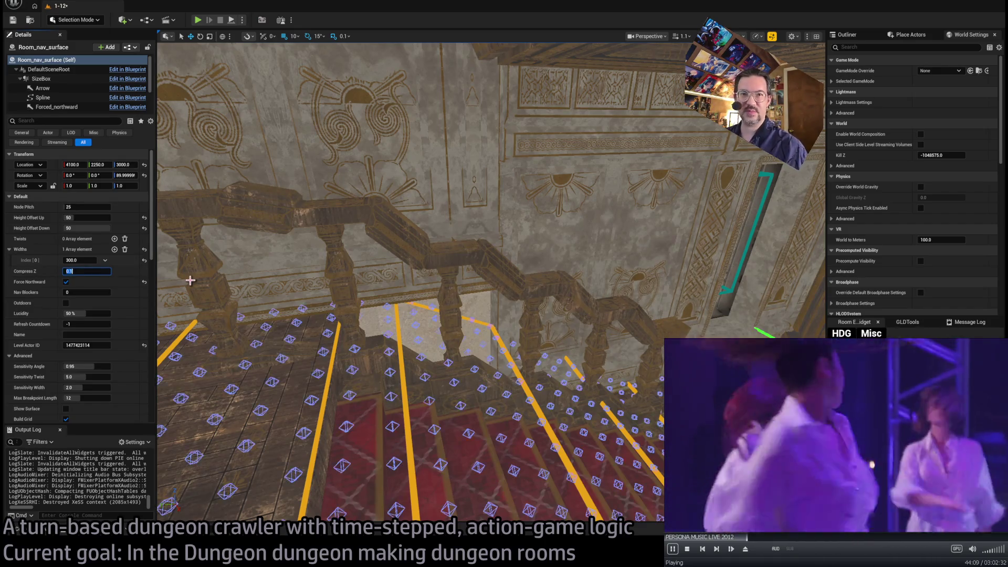
{"action": "key", "text": "alt+p"}
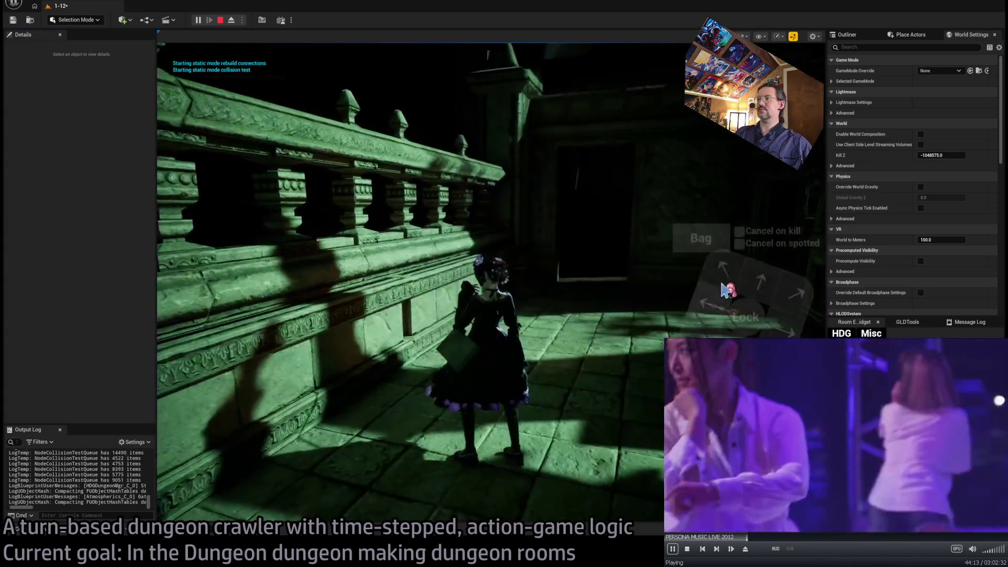
Dismiss the graphics settings overlay and queue forward moves taking the character through the doorway
{"action": "key", "text": "Escape"}
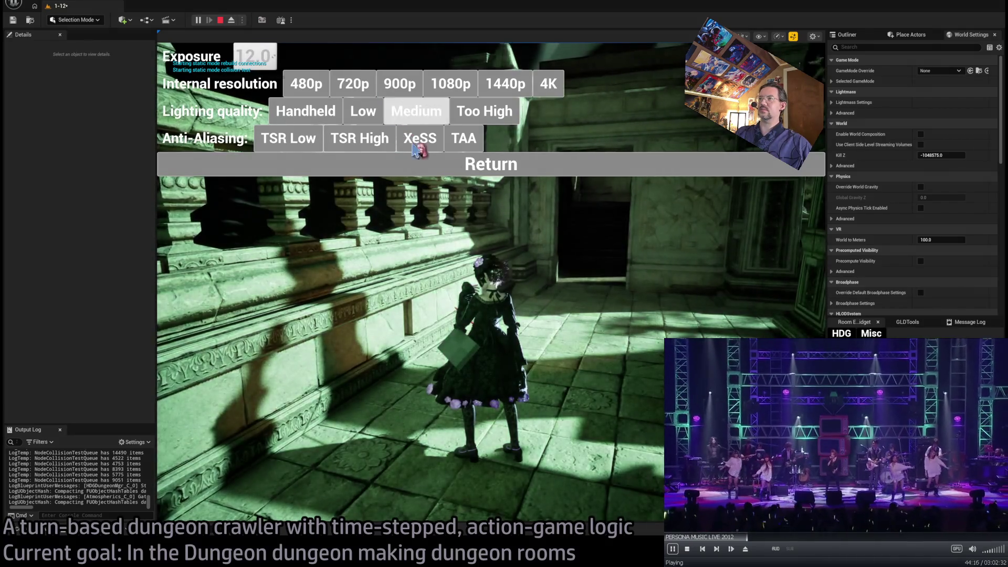
{"action": "left_click", "coordinate": [494, 164]}
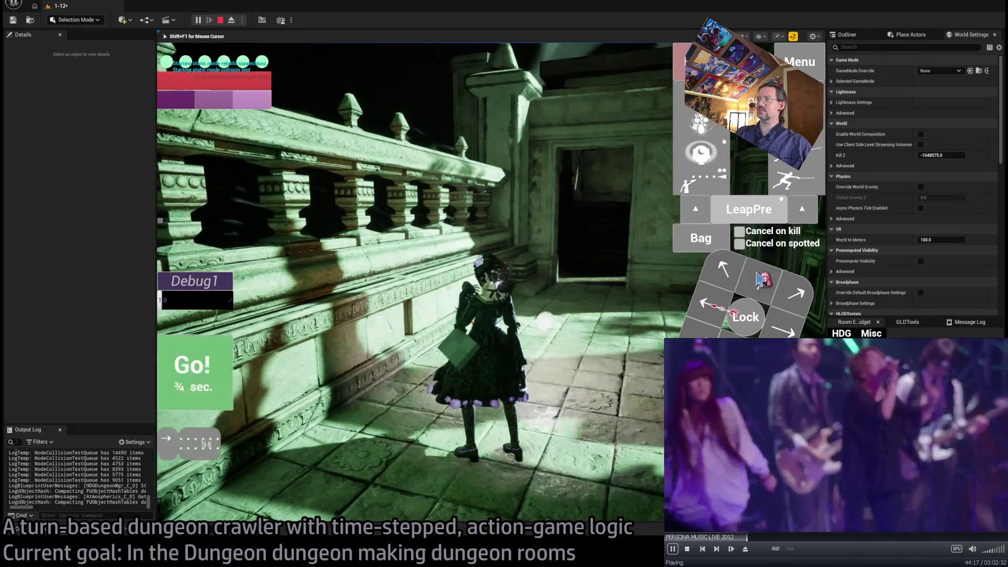
{"action": "left_click", "coordinate": [759, 276]}
{"action": "left_click", "coordinate": [758, 276]}
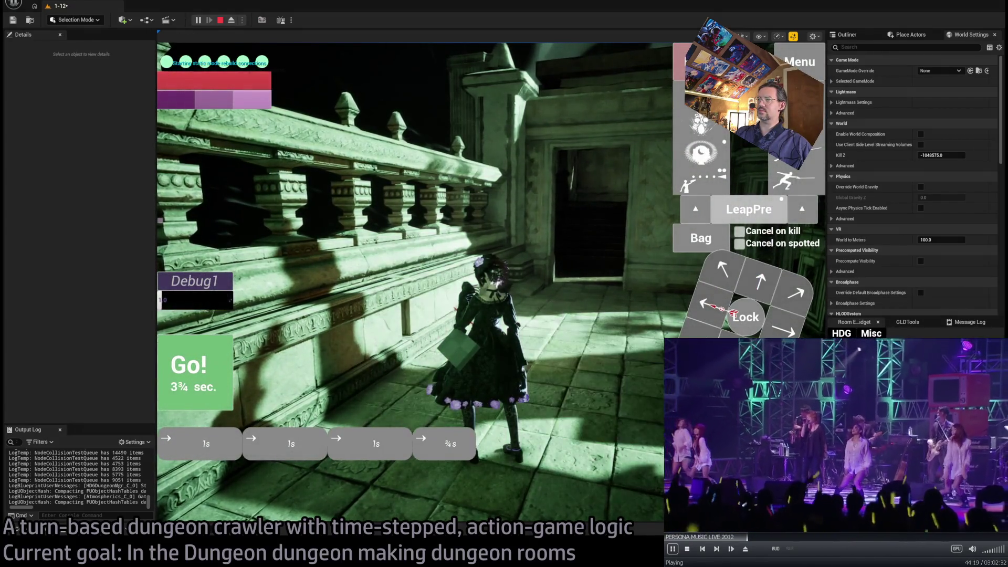
{"action": "left_click", "coordinate": [238, 381]}
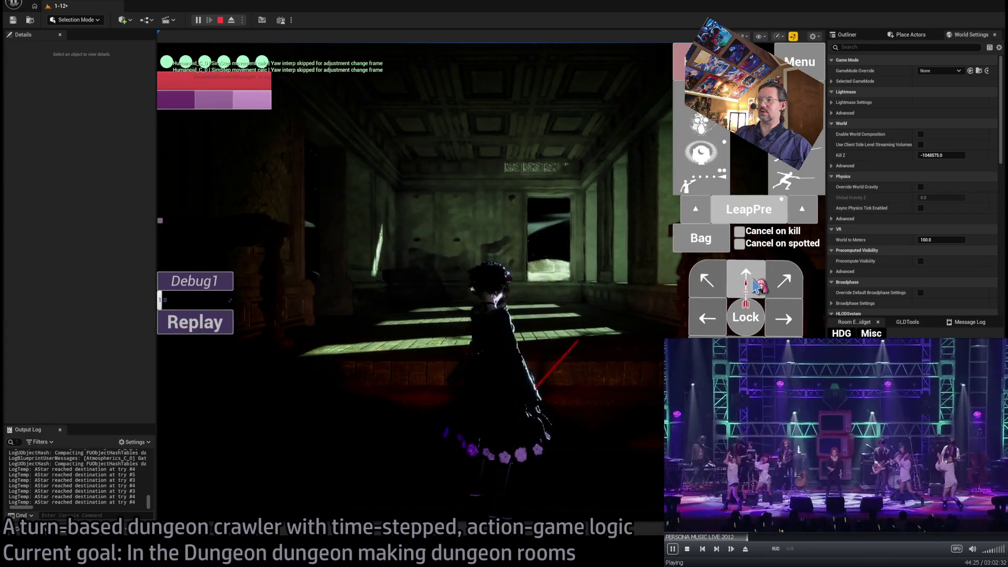
{"action": "left_click", "coordinate": [190, 378]}
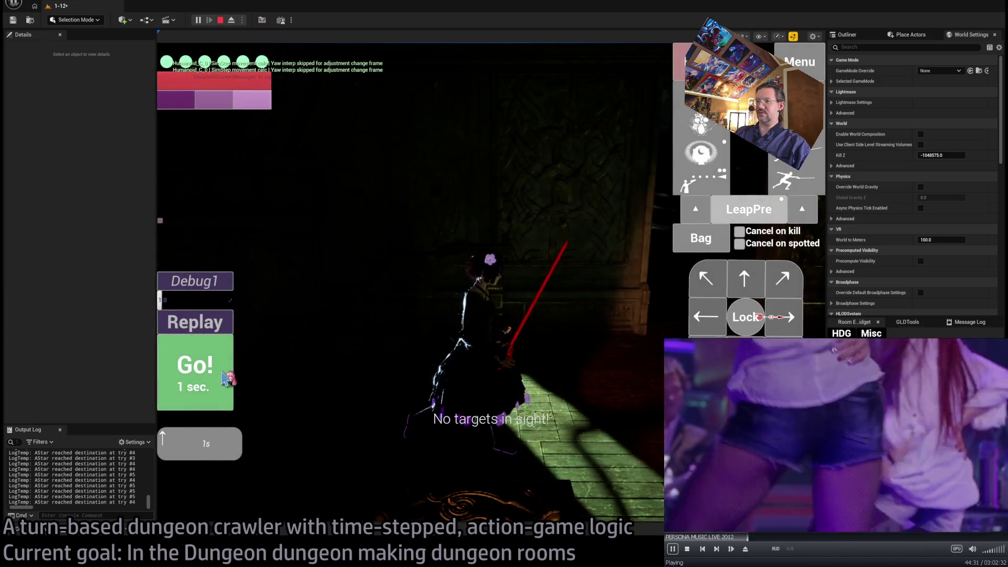
Advance the character through the next rooms, fire the projectile skill, then stop the play test
{"action": "left_click", "coordinate": [227, 379]}
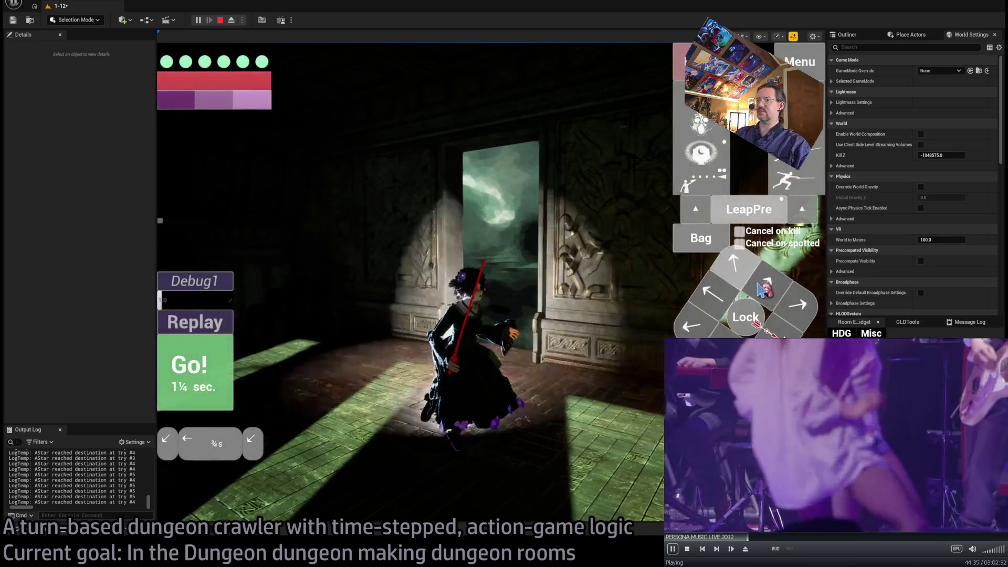
{"action": "left_click", "coordinate": [229, 374]}
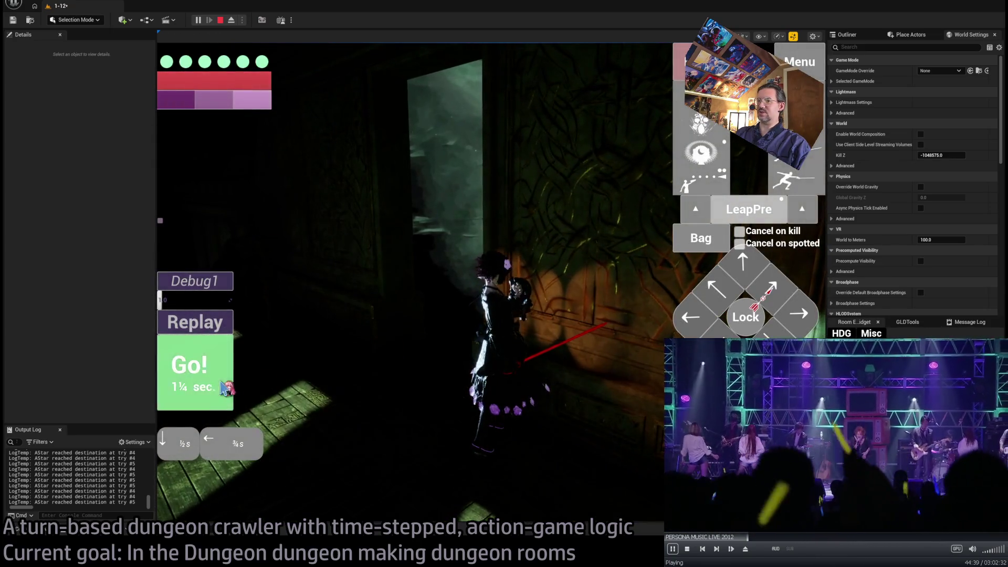
{"action": "left_click", "coordinate": [195, 371]}
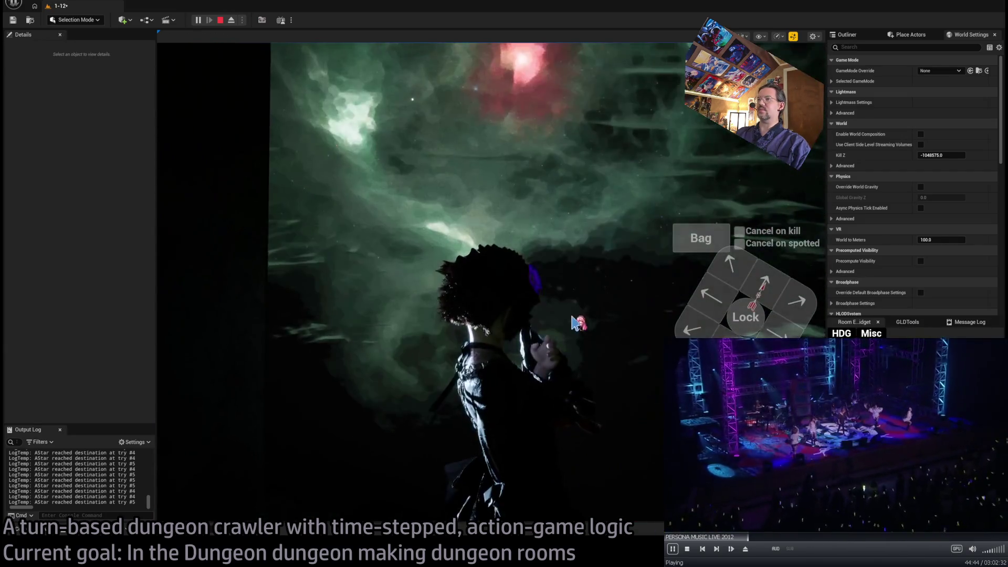
{"action": "left_click", "coordinate": [578, 270]}
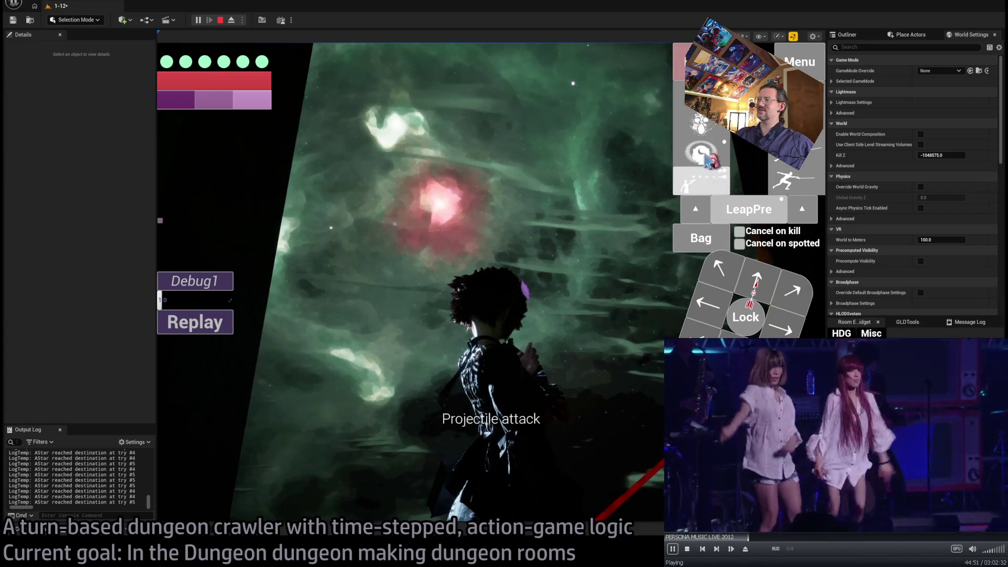
{"action": "left_click", "coordinate": [705, 155]}
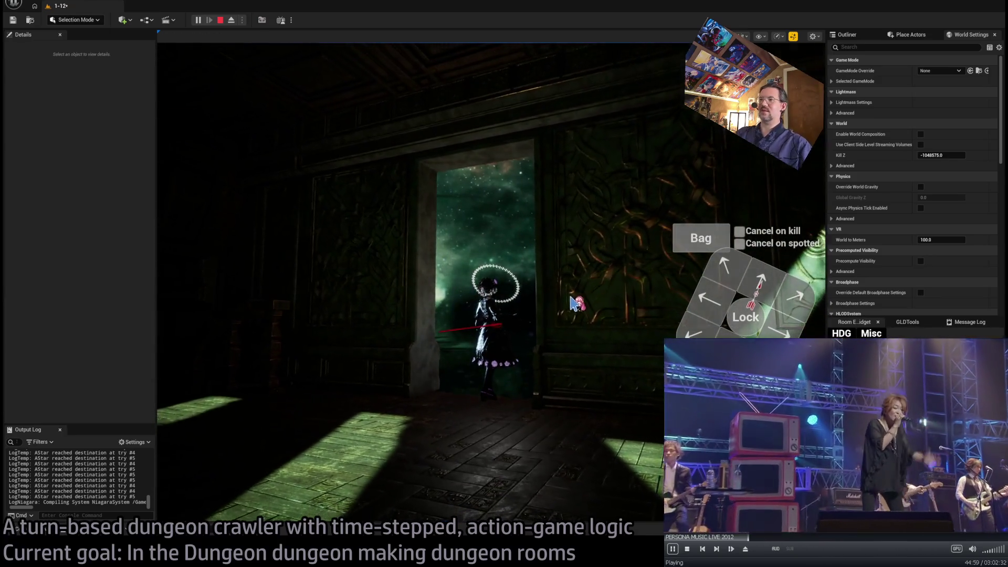
{"action": "key", "text": "Escape"}
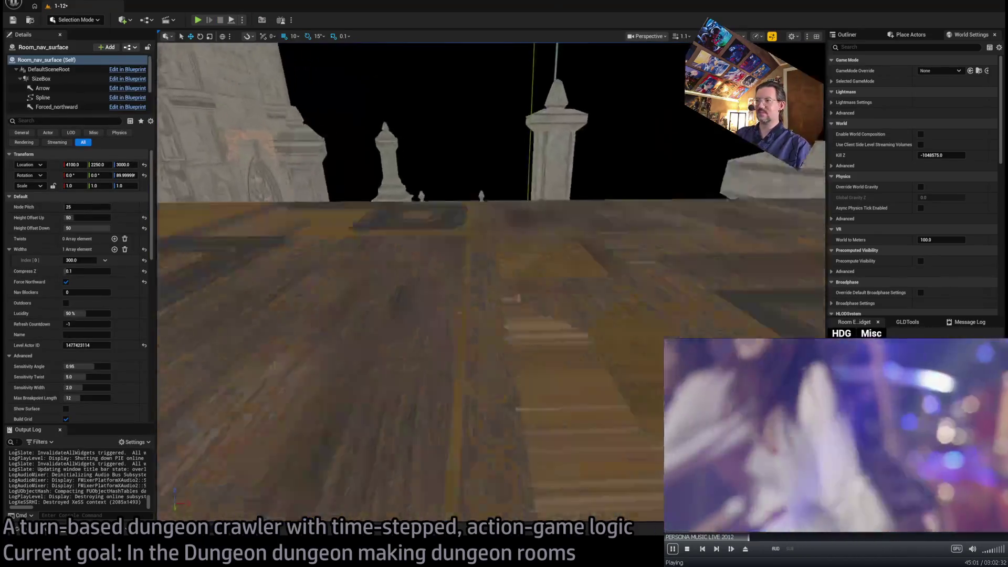
{"action": "key", "text": "f"}
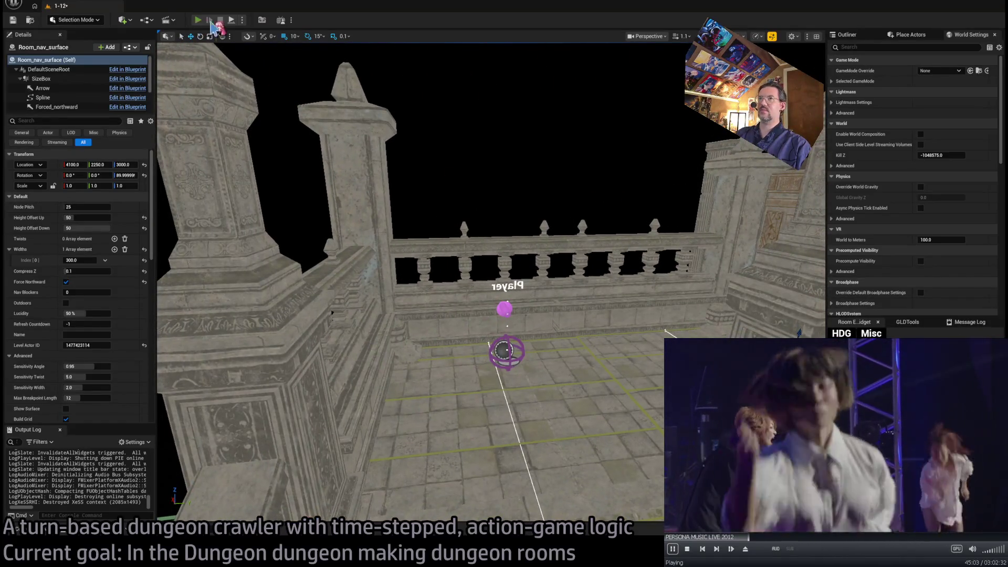
{"action": "key", "text": "alt+p"}
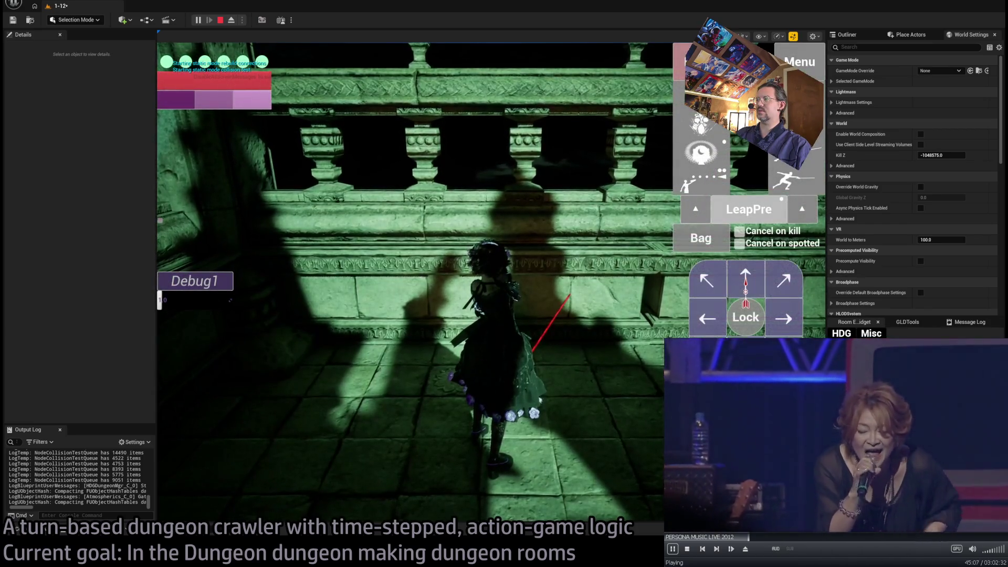
{"action": "left_click", "coordinate": [181, 388]}
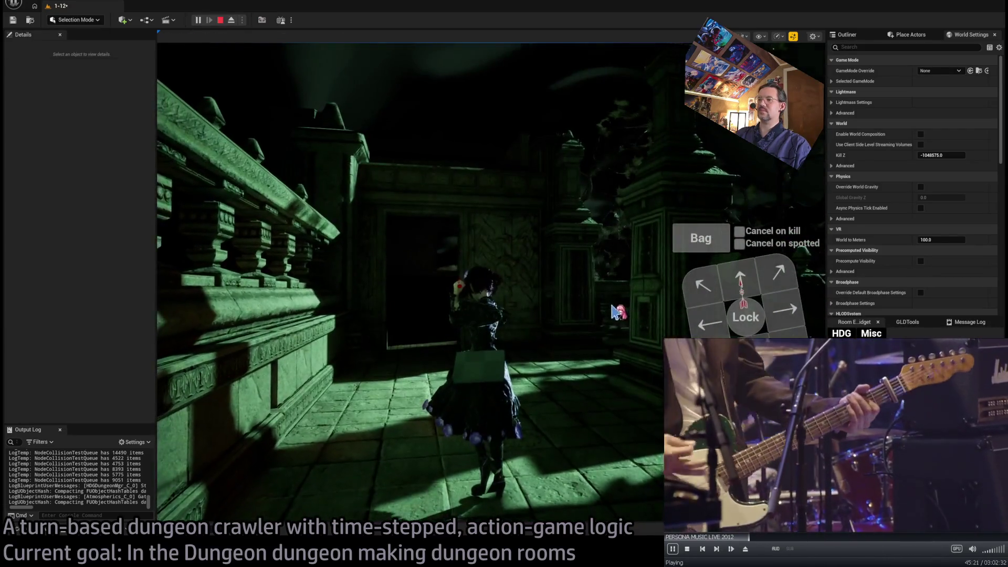
{"action": "key", "text": "Escape"}
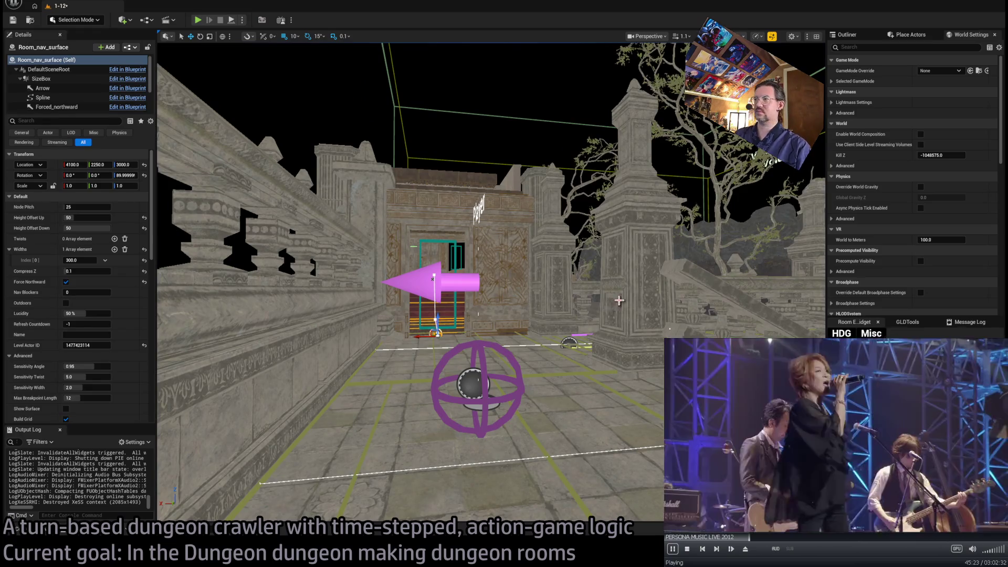
Fly from above the level down across the graveyard and through the doorway into the staircase room
{"action": "key", "text": "f"}
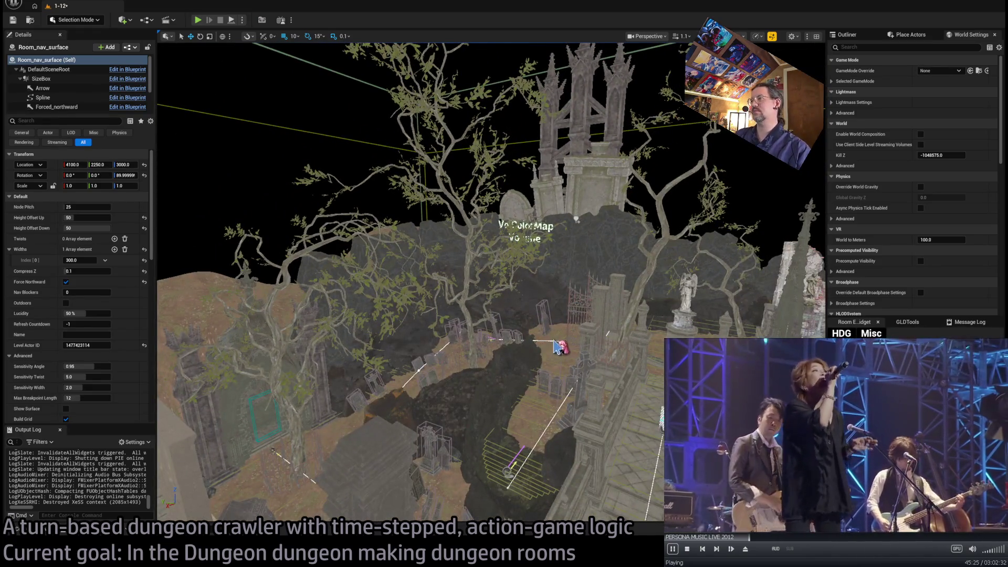
{"action": "mouse_move", "coordinate": [557, 347]}
{"action": "left_mouse_down"}
{"action": "mouse_move", "coordinate": [552, 300]}
{"action": "mouse_move", "coordinate": [504, 316]}
{"action": "left_mouse_up"}
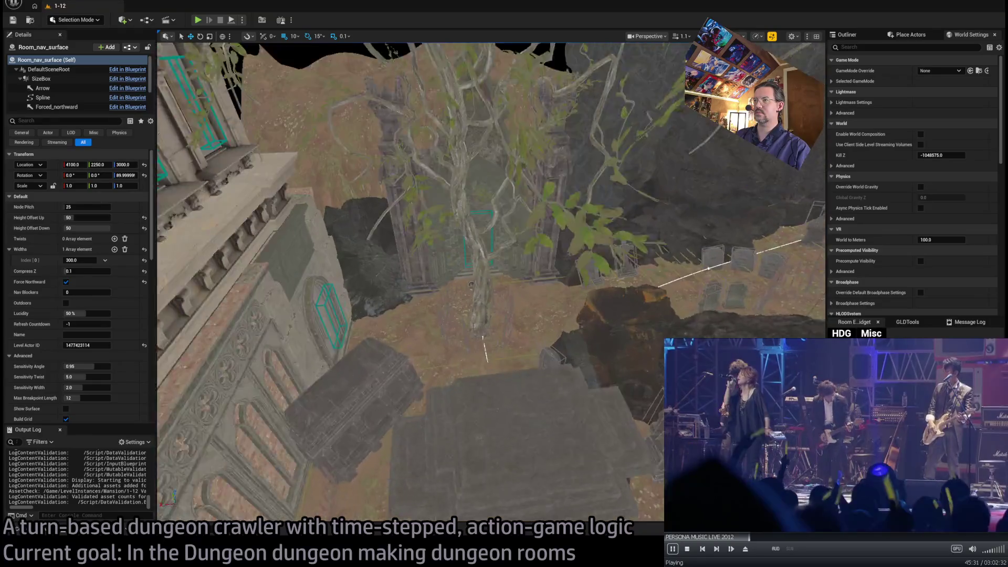
{"action": "mouse_move", "coordinate": [504, 316]}
{"action": "left_mouse_down"}
{"action": "mouse_move", "coordinate": [473, 299]}
{"action": "mouse_move", "coordinate": [488, 308]}
{"action": "mouse_move", "coordinate": [281, 472]}
{"action": "left_mouse_up"}
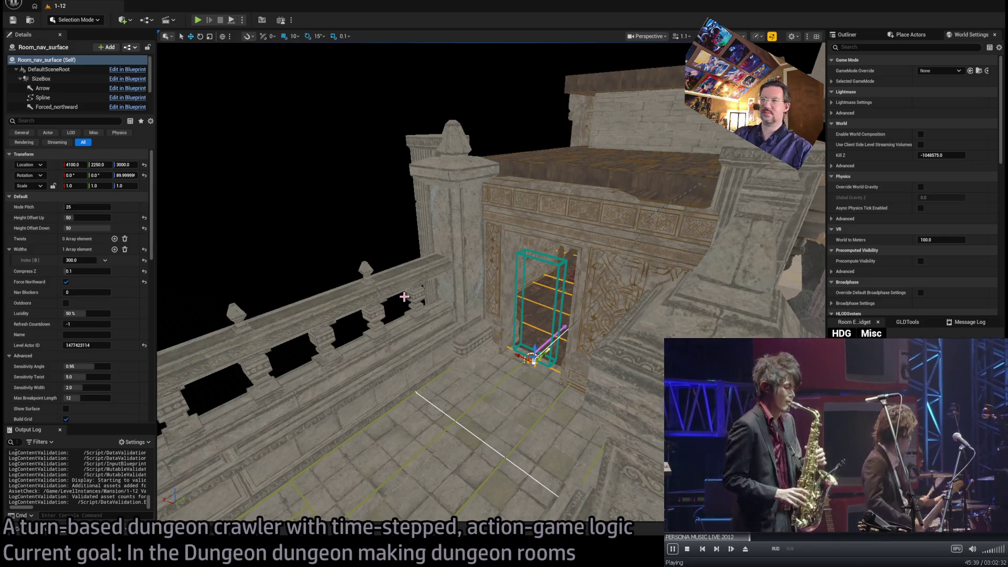
{"action": "mouse_move", "coordinate": [404, 296]}
{"action": "left_mouse_down"}
{"action": "mouse_move", "coordinate": [429, 273]}
{"action": "mouse_move", "coordinate": [401, 466]}
{"action": "mouse_move", "coordinate": [357, 504]}
{"action": "mouse_move", "coordinate": [546, 511]}
{"action": "left_mouse_up"}
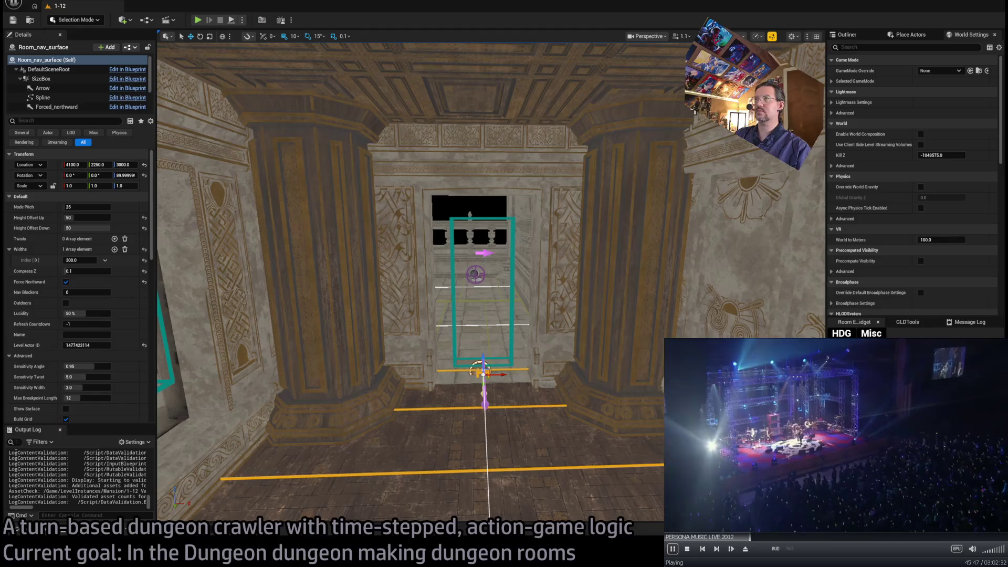
Rename Room_nav_surface to Nav_N1 in the Outliner and frame it in view
{"action": "left_click", "coordinate": [851, 36]}
{"action": "left_click", "coordinate": [897, 197]}
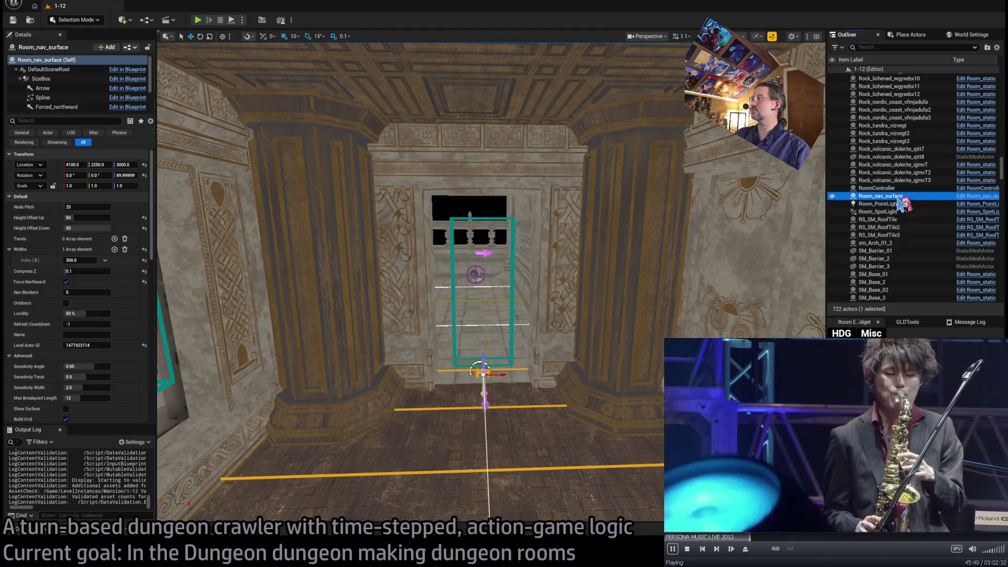
{"action": "key", "text": "Return"}
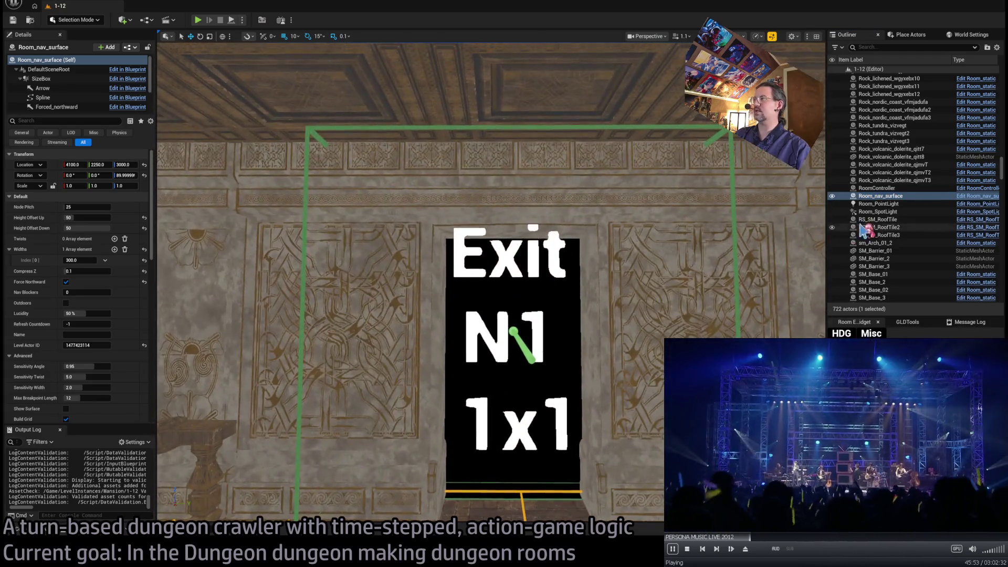
{"action": "left_click", "coordinate": [885, 197]}
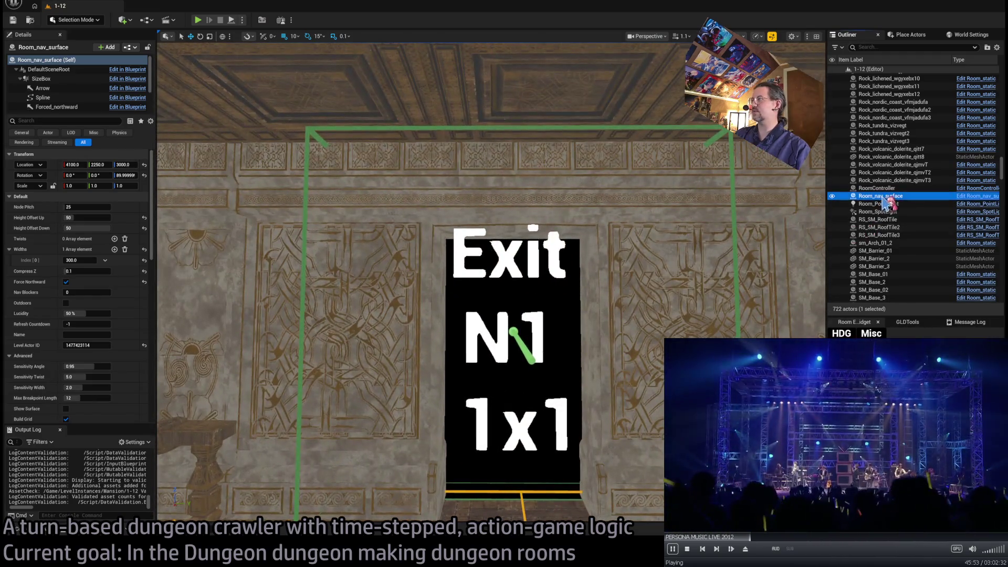
{"action": "left_click", "coordinate": [875, 196]}
{"action": "type", "text": "Nav"}
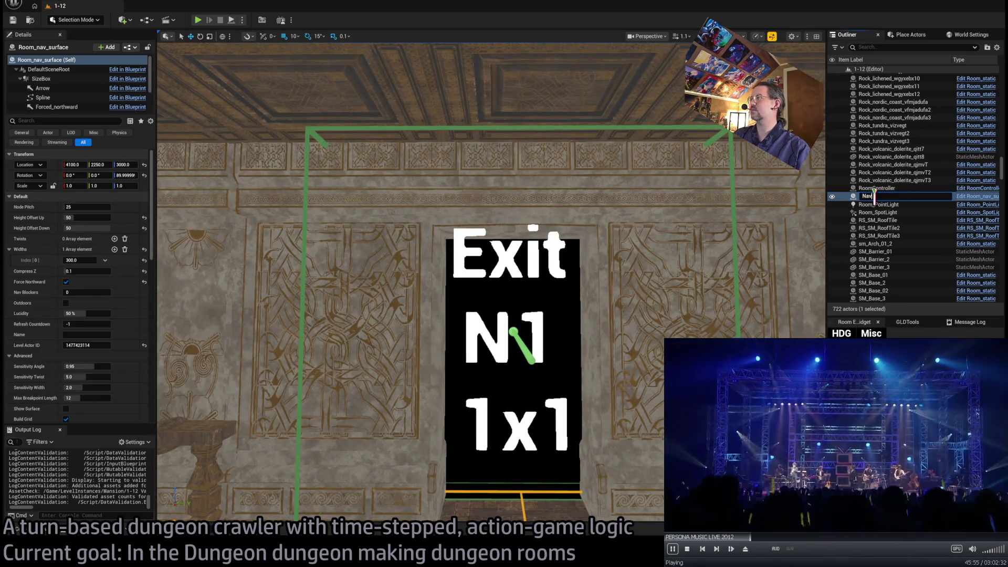
{"action": "type", "text": "_N1"}
{"action": "key", "text": "Return"}
{"action": "key", "text": "f"}
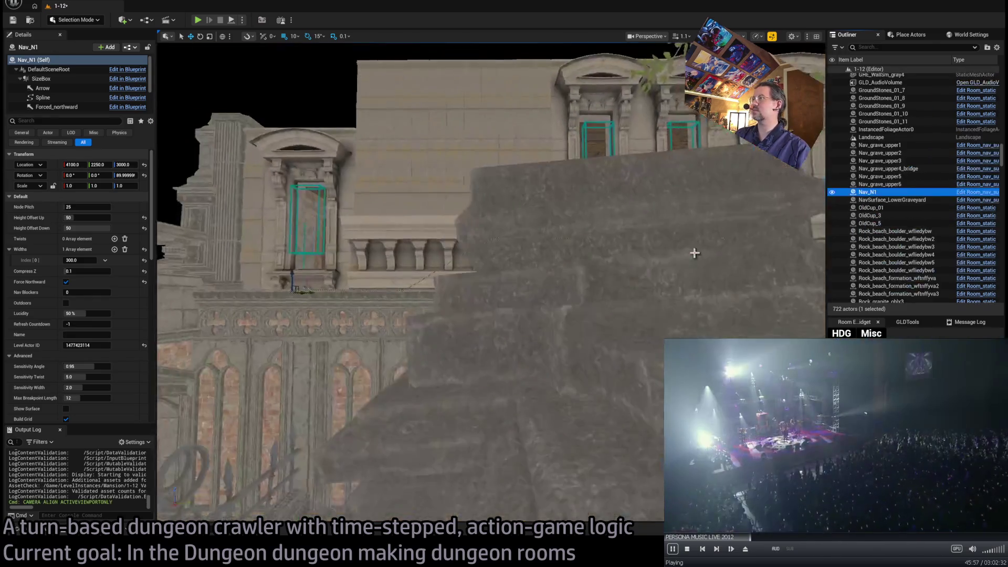
{"action": "scroll", "coordinate": [488, 284], "scroll_direction": "down", "scroll_amount": 5}
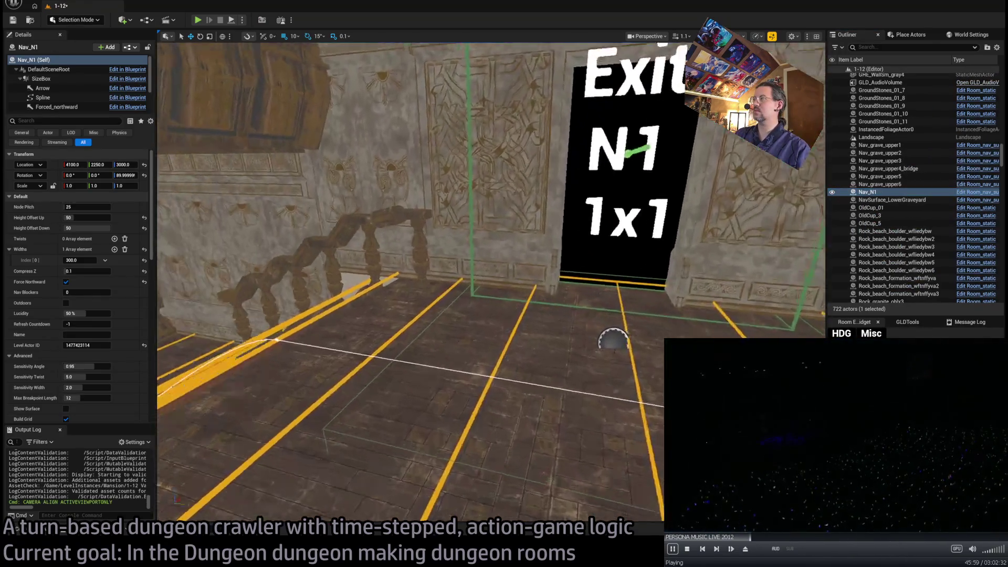
{"action": "scroll", "coordinate": [489, 284], "scroll_direction": "down", "scroll_amount": 4}
{"action": "scroll", "coordinate": [488, 283], "scroll_direction": "down", "scroll_amount": 6}
Select the Room_nav_Bridge1 stairs grid and rename it Nav_bridgestairs
{"action": "left_click_drag", "start_coordinate": [553, 319], "coordinate": [554, 320]}
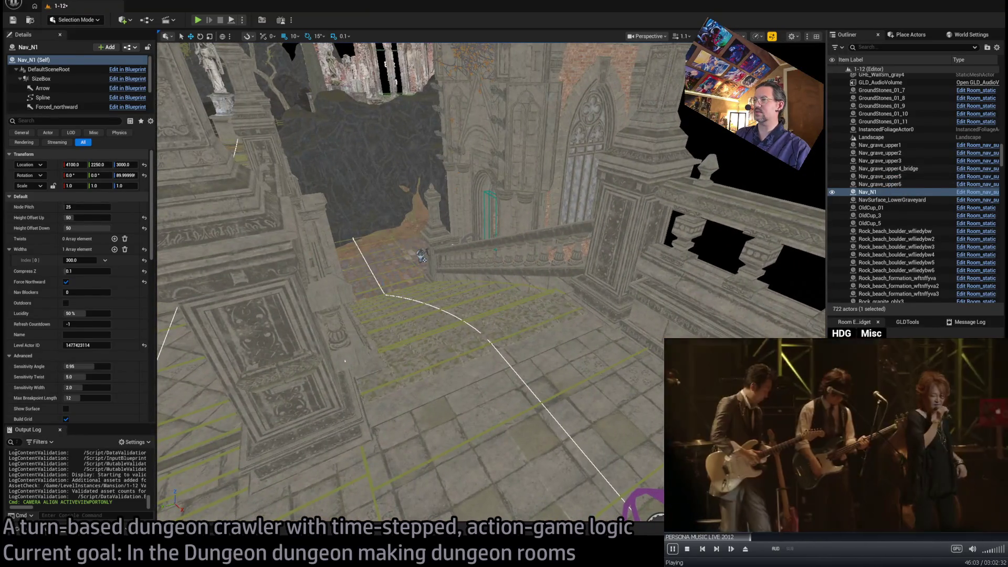
{"action": "left_click", "coordinate": [553, 319]}
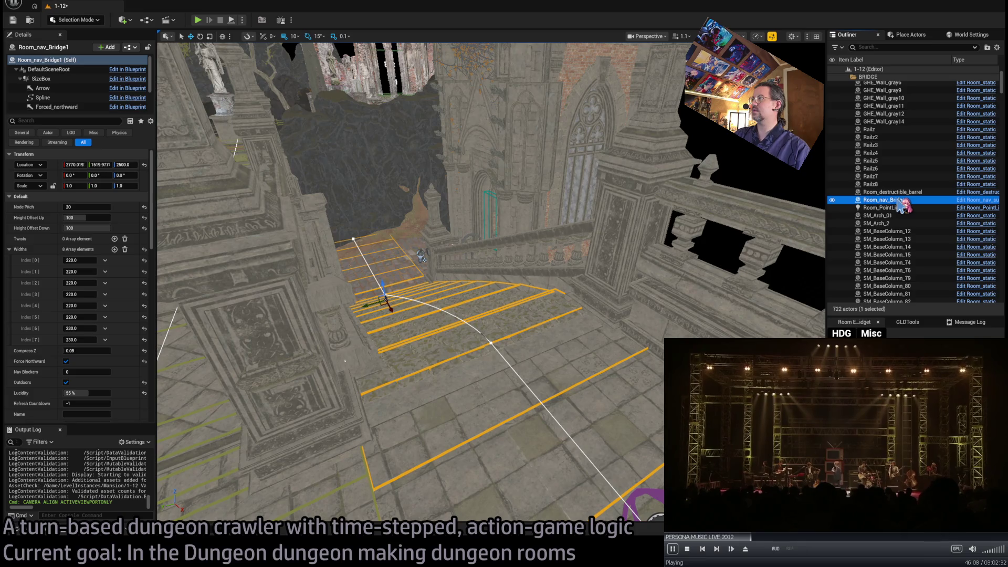
{"action": "left_click", "coordinate": [900, 201]}
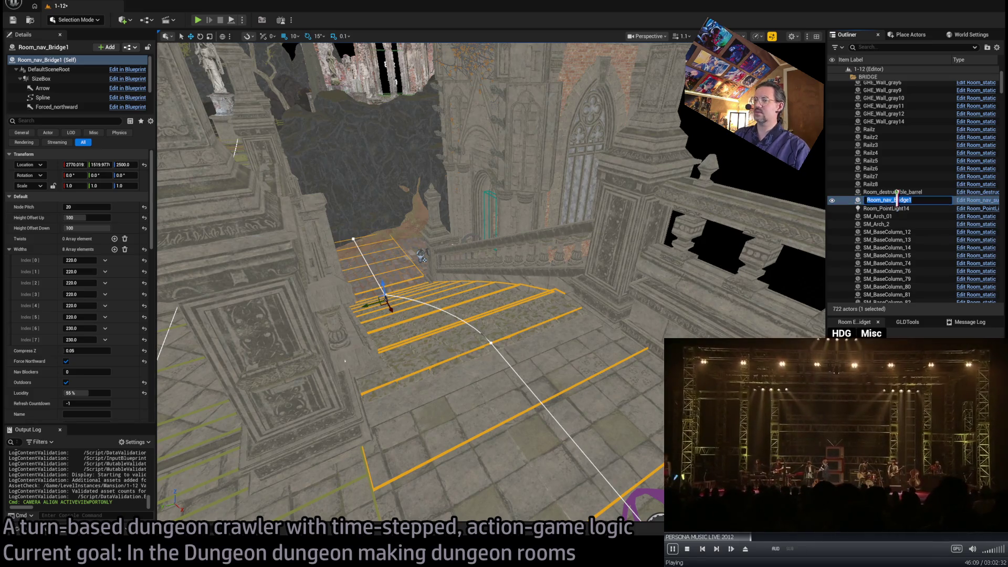
{"action": "type", "text": "Nav_bridge"}
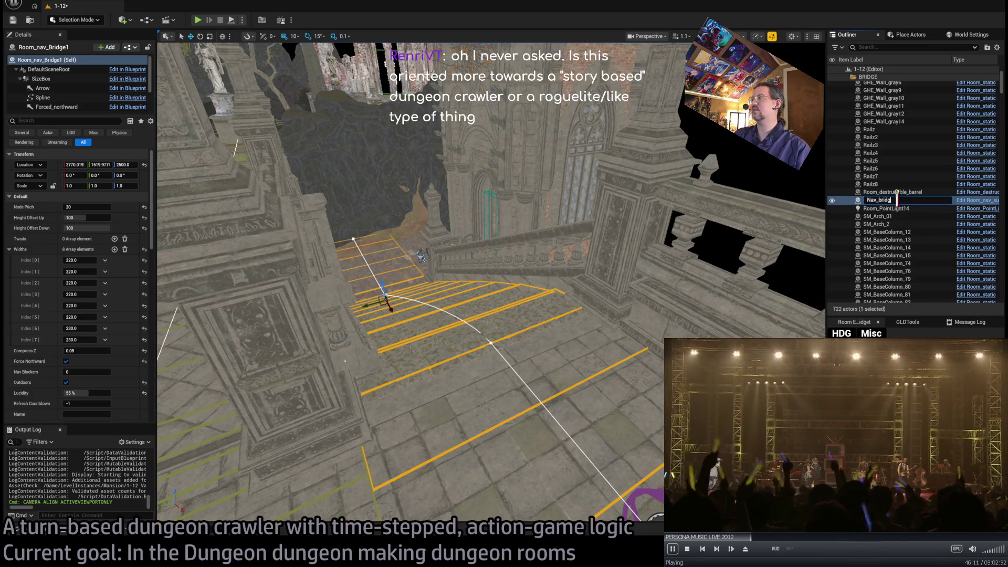
{"action": "type", "text": "stairs"}
{"action": "key", "text": "Return"}
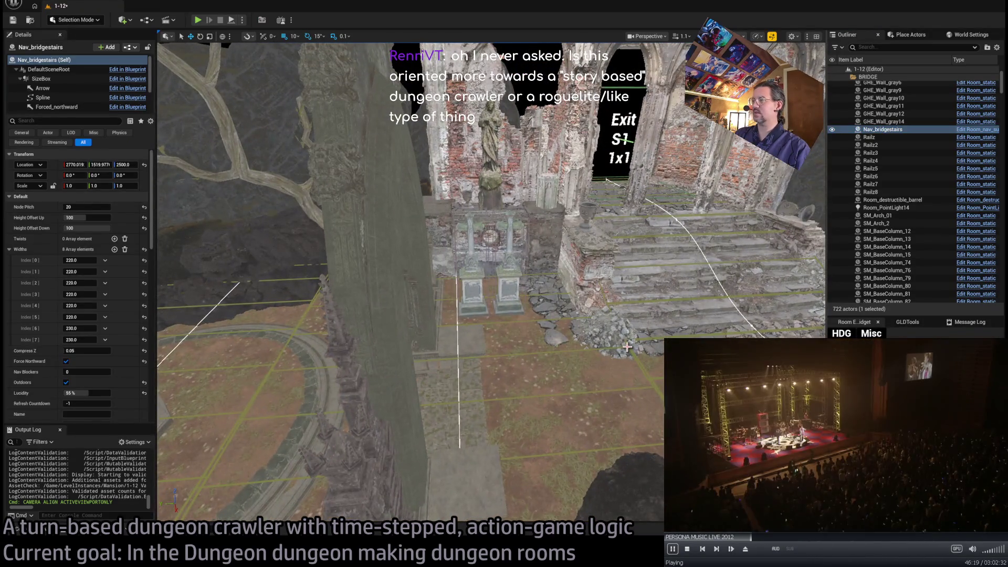
Select Nav_grave_upper6 after Nav_grave_upper5 and fly down over the grave area and rock mound
{"action": "left_click", "coordinate": [626, 347]}
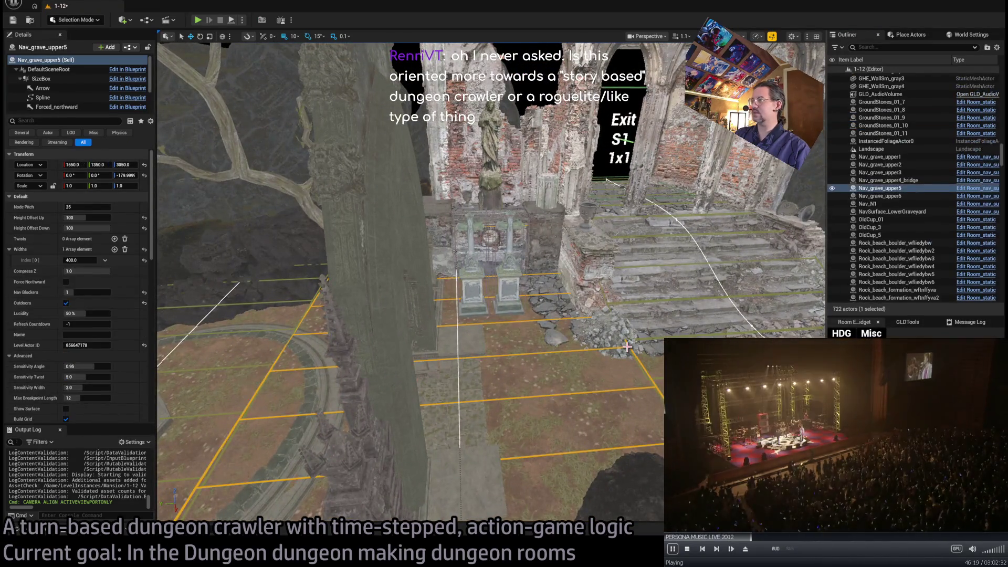
{"action": "key", "text": "Down"}
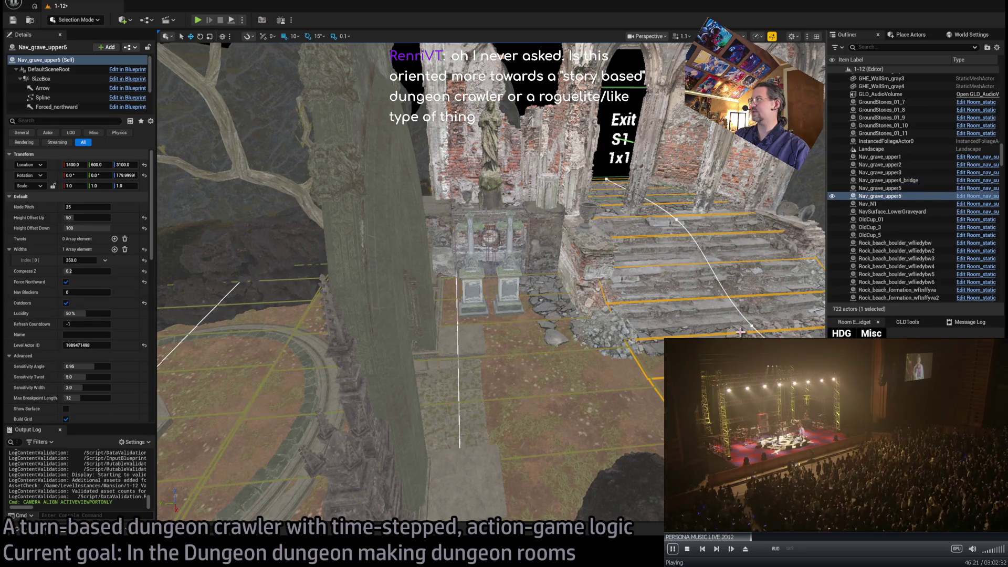
{"action": "key", "text": "f"}
{"action": "mouse_move", "coordinate": [207, 410]}
{"action": "left_mouse_down"}
{"action": "mouse_move", "coordinate": [441, 299]}
{"action": "mouse_move", "coordinate": [444, 401]}
{"action": "mouse_move", "coordinate": [507, 321]}
{"action": "left_mouse_up"}
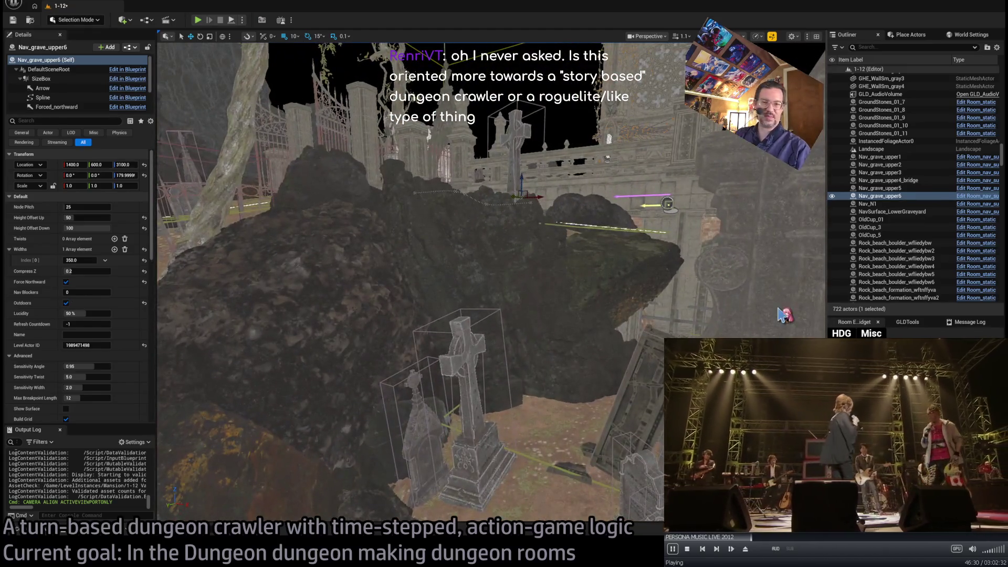
{"action": "left_click_drag", "start_coordinate": [506, 320], "coordinate": [667, 204]}
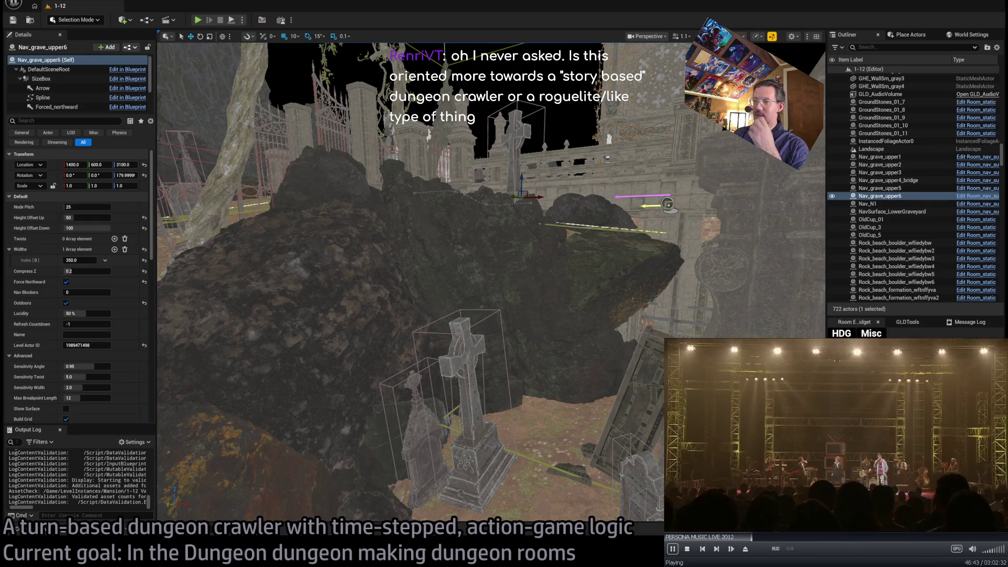
Fly over the stairs and rocks toward the ruins, pausing the concert video on the way
{"action": "left_click_drag", "start_coordinate": [410, 283], "coordinate": [378, 260]}
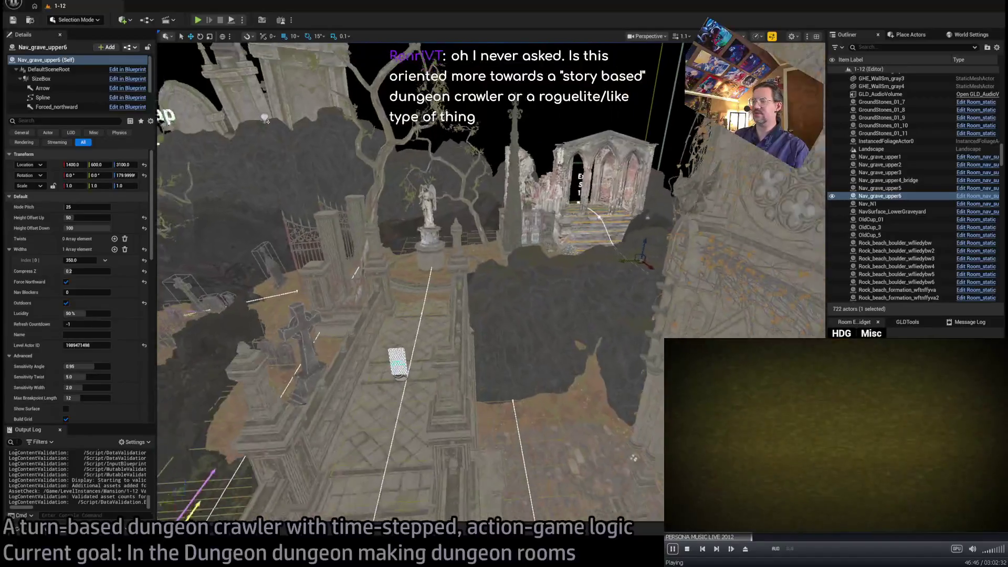
{"action": "left_click_drag", "start_coordinate": [568, 381], "coordinate": [583, 371]}
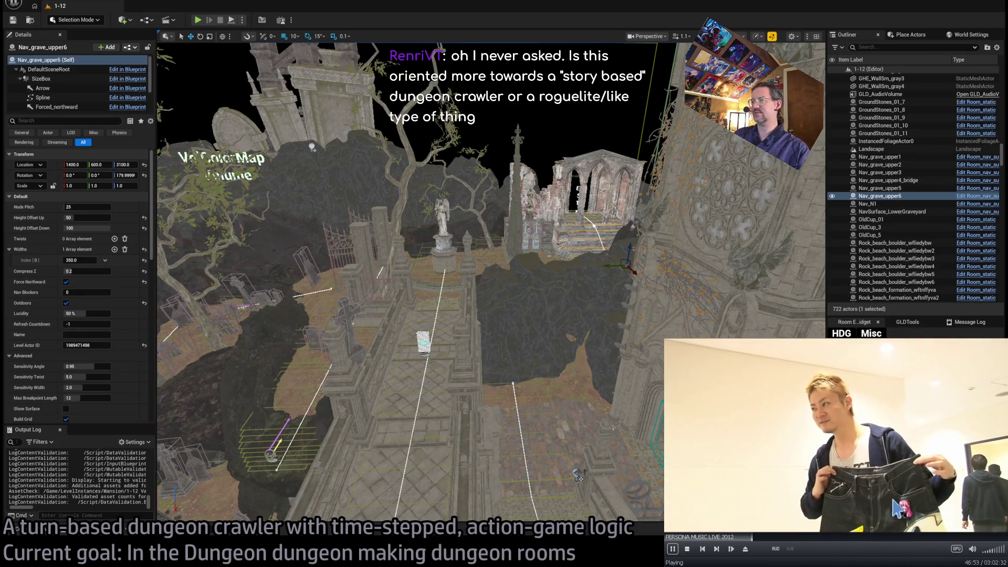
{"action": "key", "text": "space"}
{"action": "left_click_drag", "start_coordinate": [580, 474], "coordinate": [583, 288]}
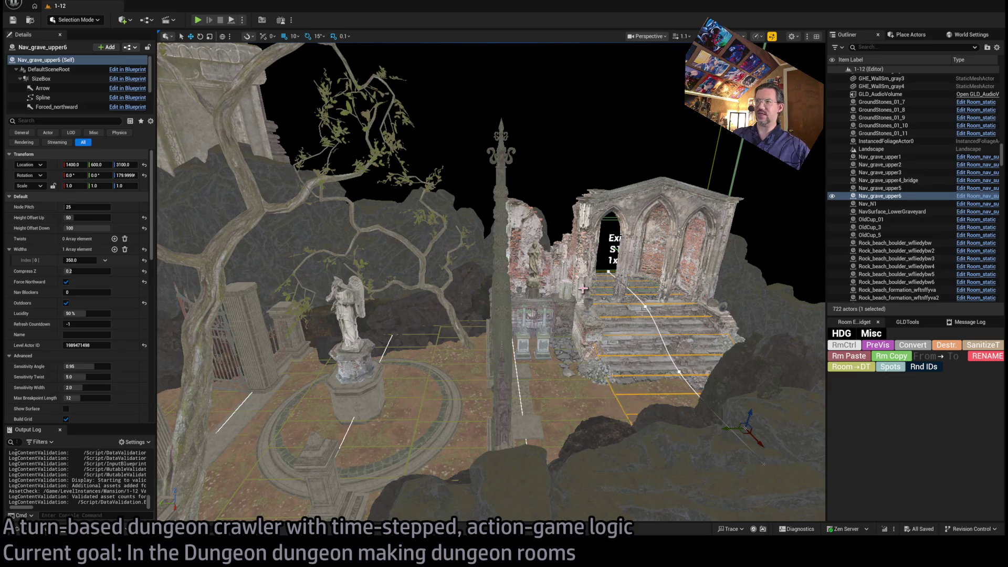
Fly through the ruined arch past the statue and climb to an overhead view of the graveyard
{"action": "key", "text": "w"}
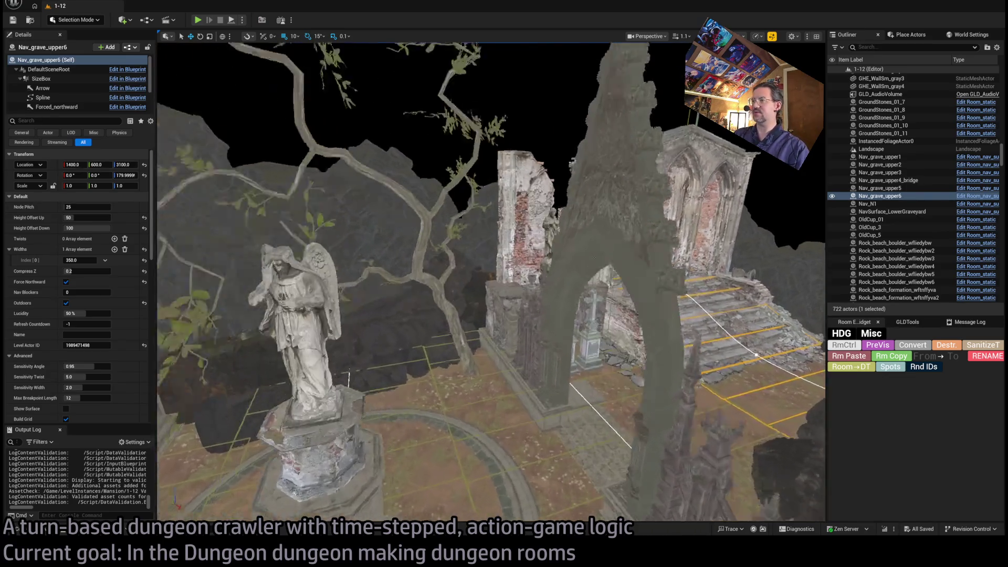
{"action": "key", "text": "w"}
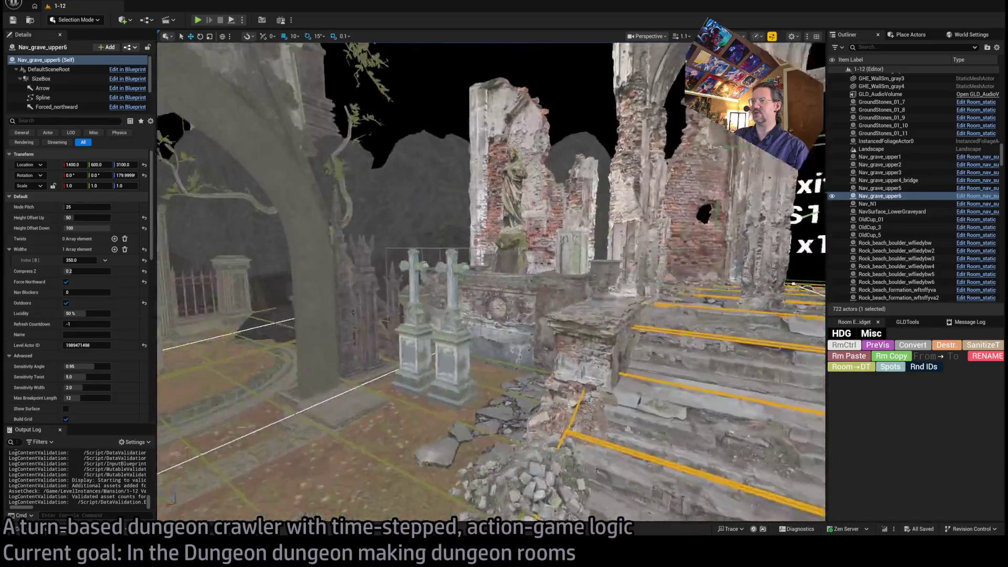
{"action": "key", "text": "w"}
{"action": "key", "text": "e"}
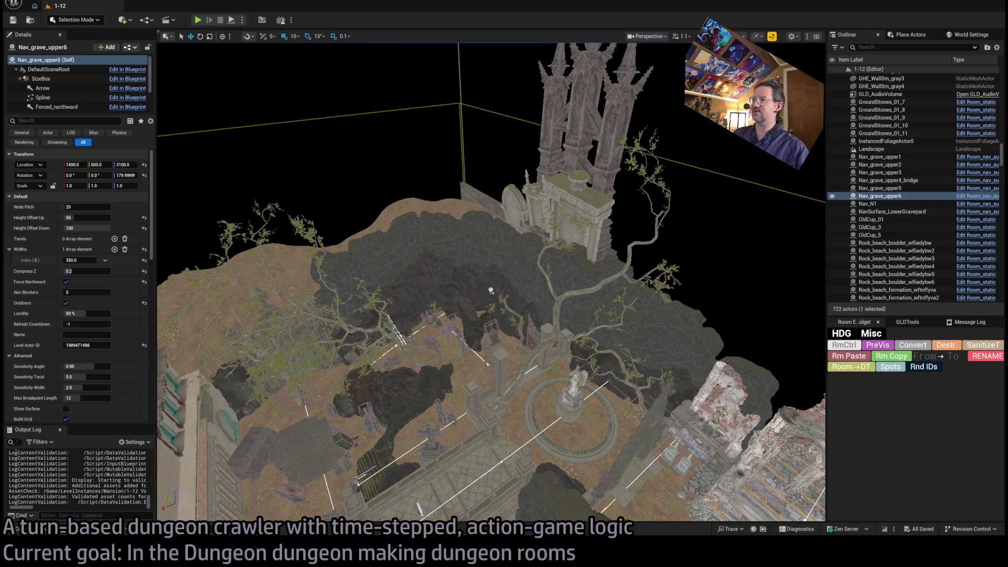
{"action": "scroll", "coordinate": [491, 291], "scroll_direction": "up", "scroll_amount": 5}
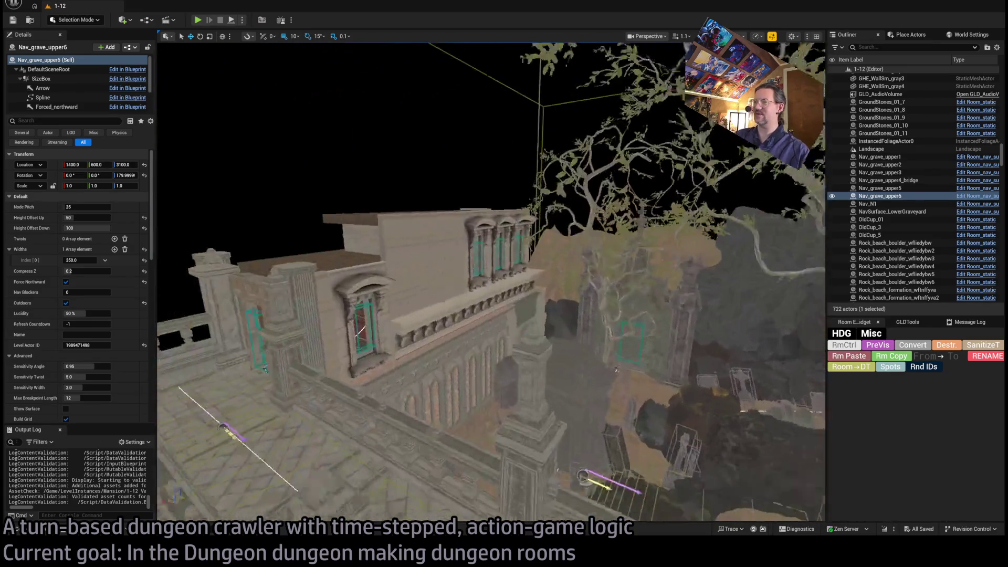
Fly through the building and along the graveyard path toward the statue and ruin arch
{"action": "left_click_drag", "start_coordinate": [617, 369], "coordinate": [442, 226]}
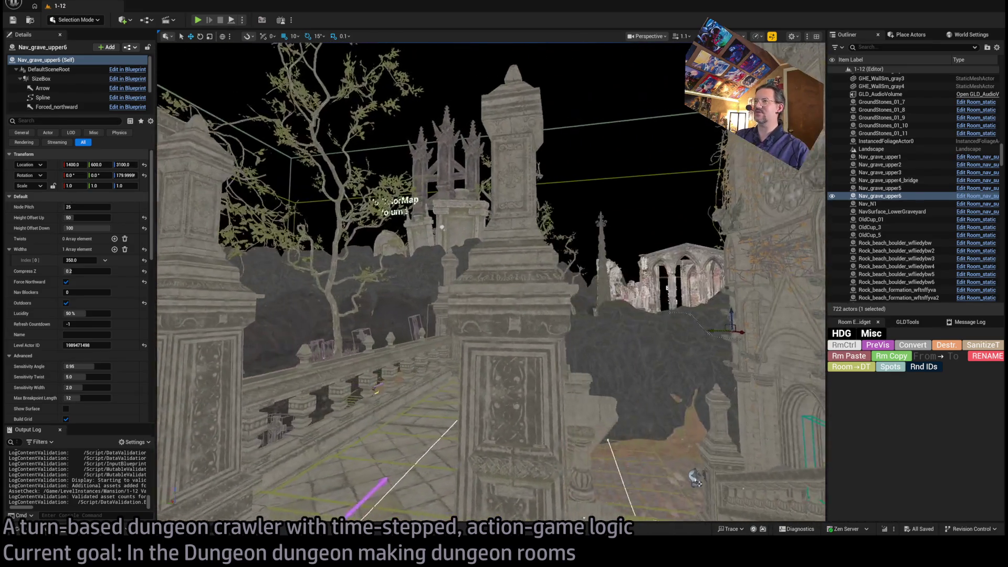
{"action": "key", "text": "w"}
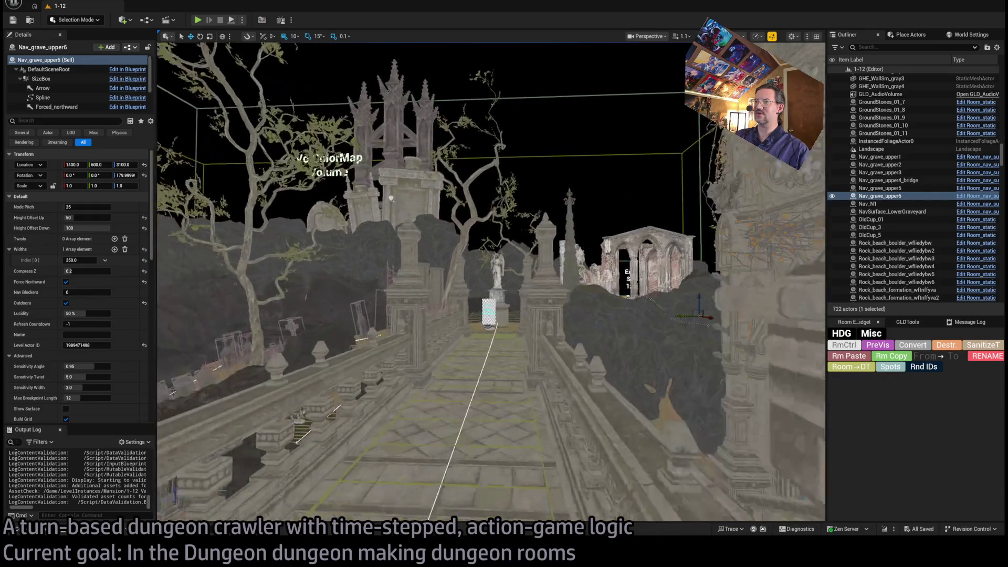
{"action": "key", "text": "w"}
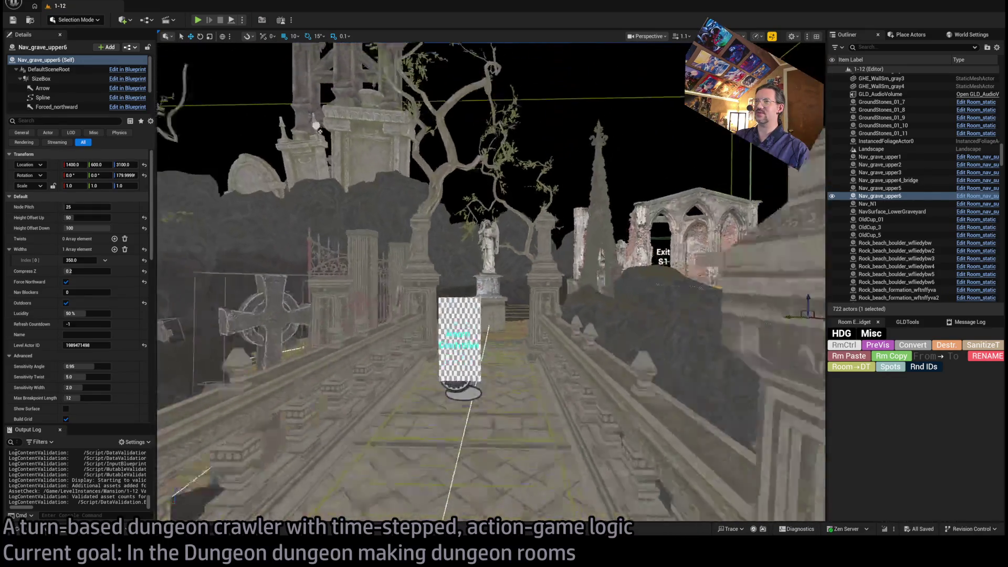
{"action": "key", "text": "s"}
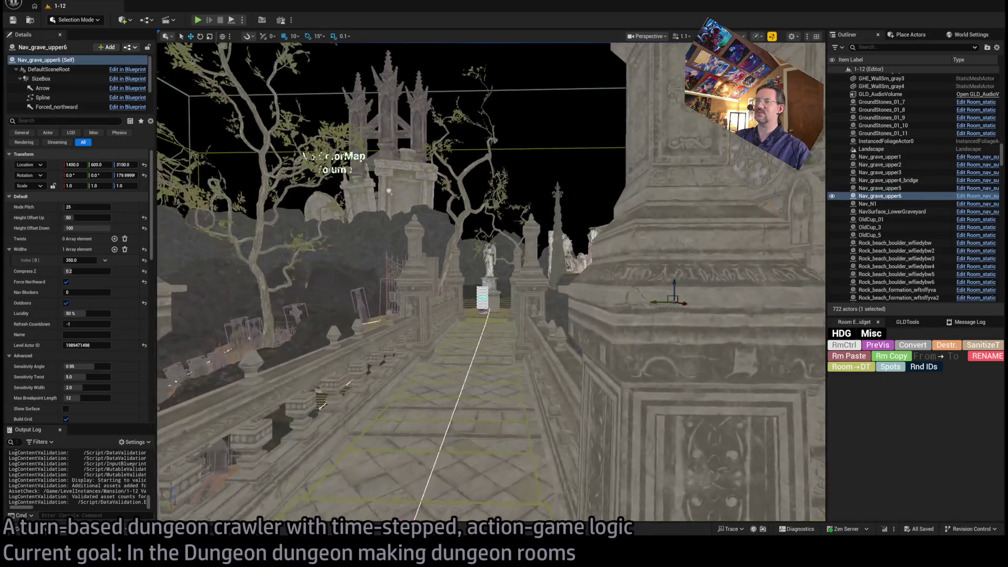
{"action": "key", "text": "w"}
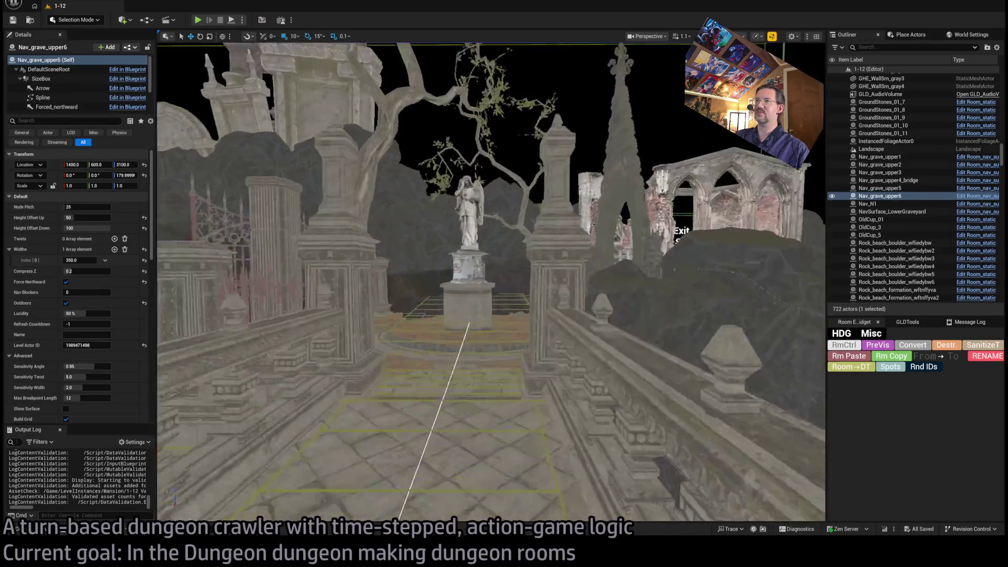
Fly past the wall toward the pillars, centring the path, statue and gate in view
{"action": "key", "text": "w"}
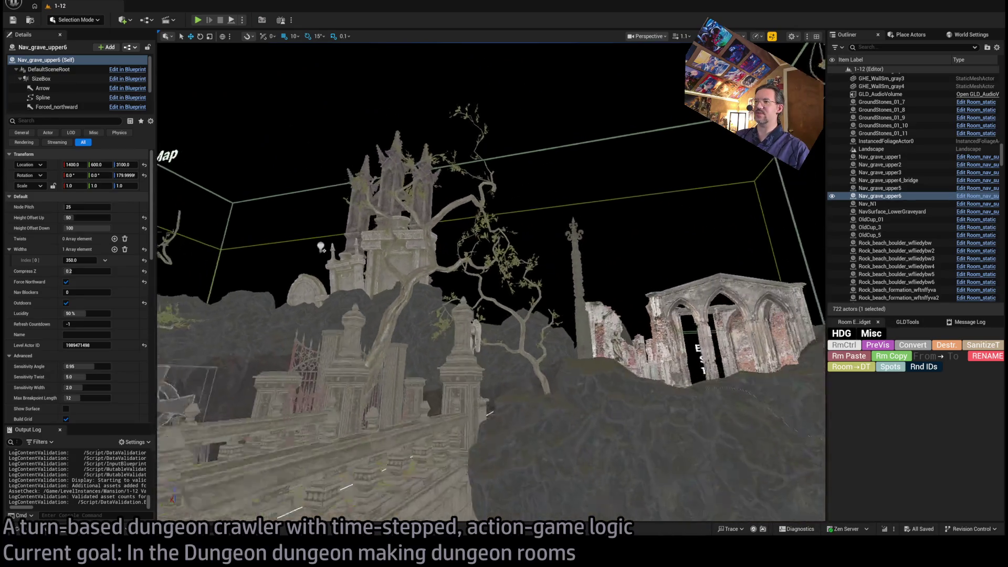
{"action": "key", "text": "w"}
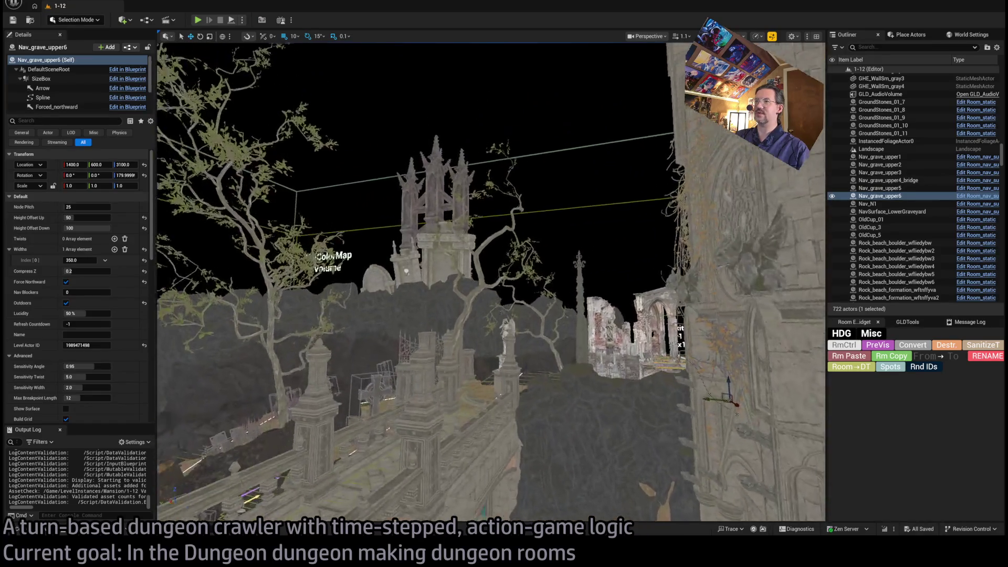
{"action": "key", "text": "w"}
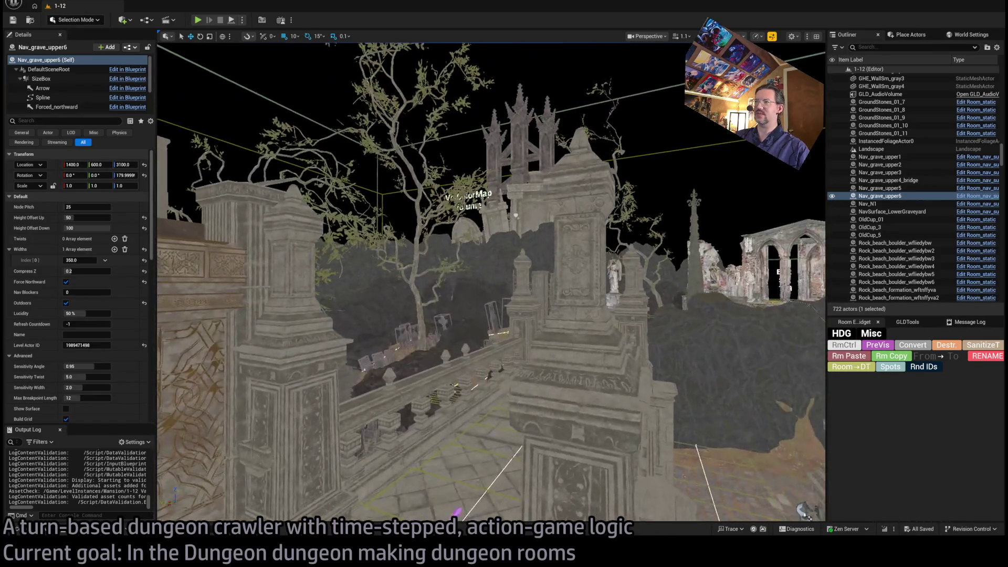
{"action": "key", "text": "w"}
{"action": "left_click_drag", "start_coordinate": [464, 473], "coordinate": [465, 472]}
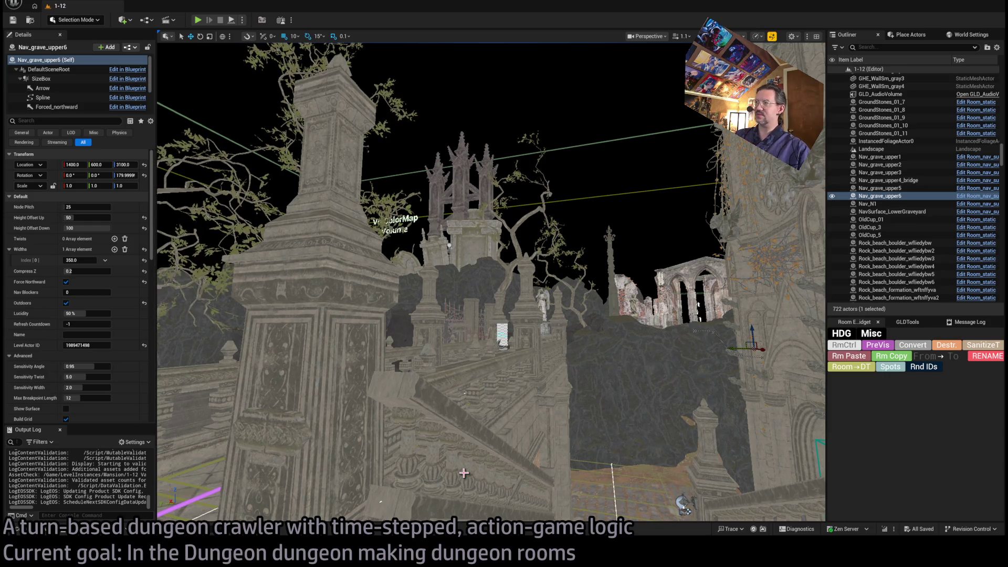
Fly down the bridge and around the tower and ColorMap Volume, then in close to the balustrade
{"action": "left_click_drag", "start_coordinate": [566, 369], "coordinate": [472, 355]}
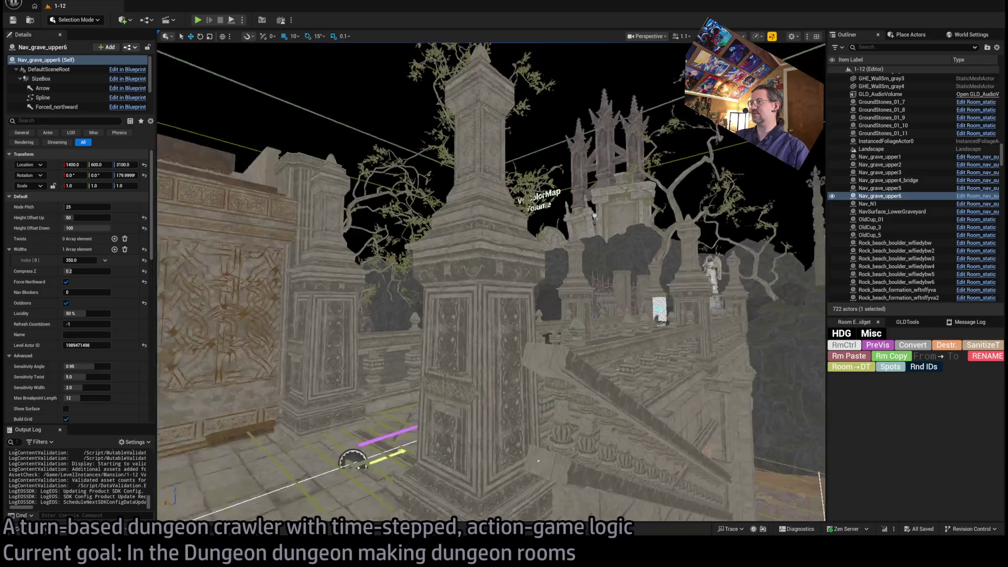
{"action": "scroll", "coordinate": [367, 245], "scroll_direction": "up", "scroll_amount": 3}
{"action": "scroll", "coordinate": [363, 244], "scroll_direction": "up", "scroll_amount": 3}
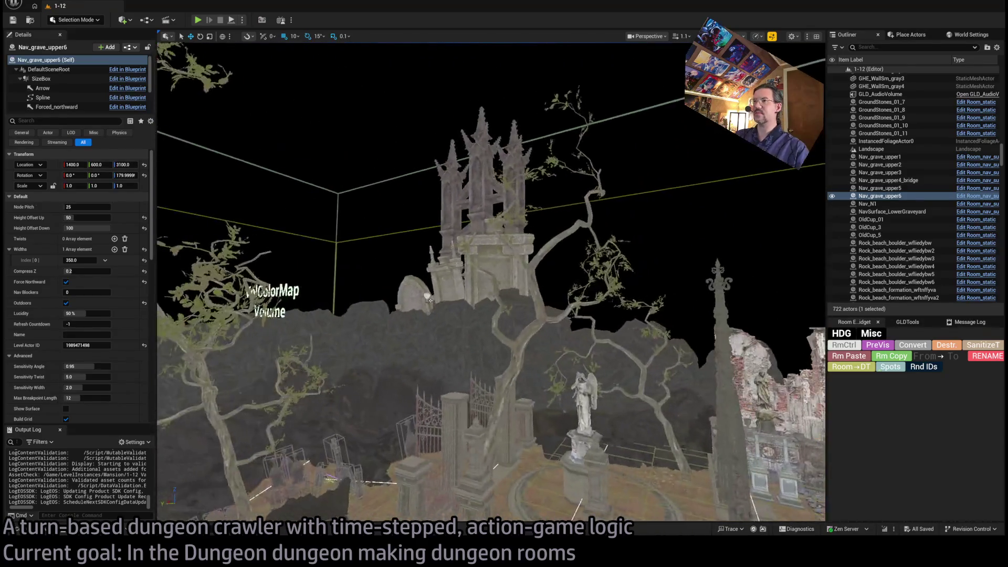
{"action": "scroll", "coordinate": [356, 243], "scroll_direction": "up", "scroll_amount": 3}
{"action": "scroll", "coordinate": [346, 240], "scroll_direction": "up", "scroll_amount": 3}
{"action": "scroll", "coordinate": [347, 240], "scroll_direction": "up", "scroll_amount": 3}
{"action": "scroll", "coordinate": [360, 229], "scroll_direction": "up", "scroll_amount": 3}
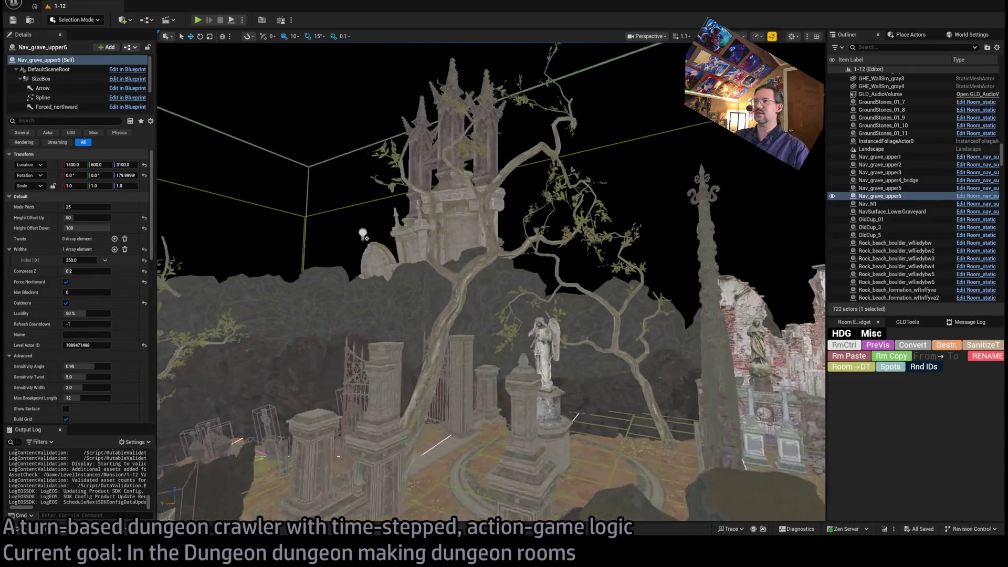
{"action": "left_click_drag", "start_coordinate": [360, 229], "coordinate": [451, 256]}
{"action": "scroll", "coordinate": [442, 255], "scroll_direction": "up", "scroll_amount": 3}
{"action": "scroll", "coordinate": [410, 256], "scroll_direction": "up", "scroll_amount": 3}
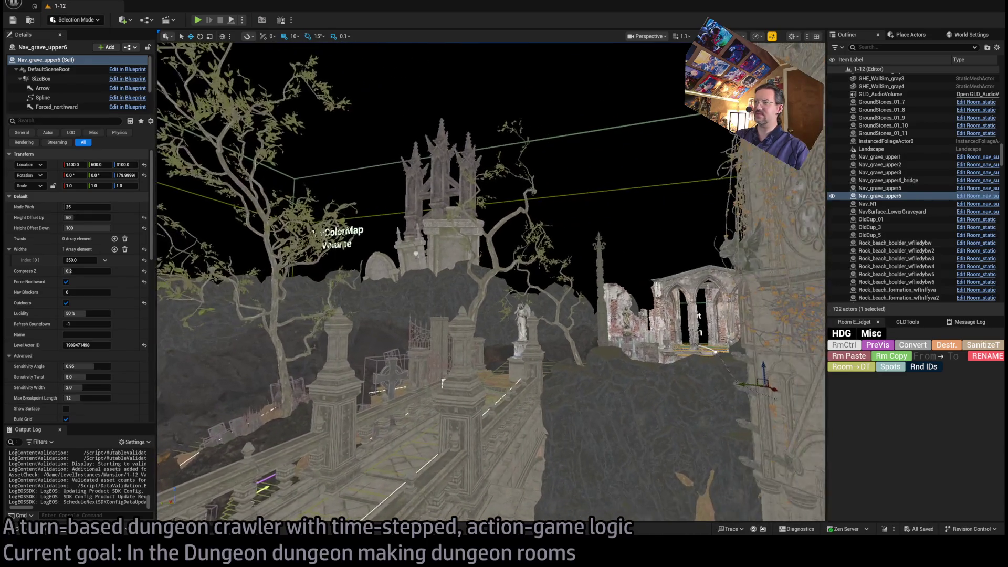
{"action": "scroll", "coordinate": [370, 255], "scroll_direction": "up", "scroll_amount": 3}
{"action": "scroll", "coordinate": [332, 256], "scroll_direction": "up", "scroll_amount": 3}
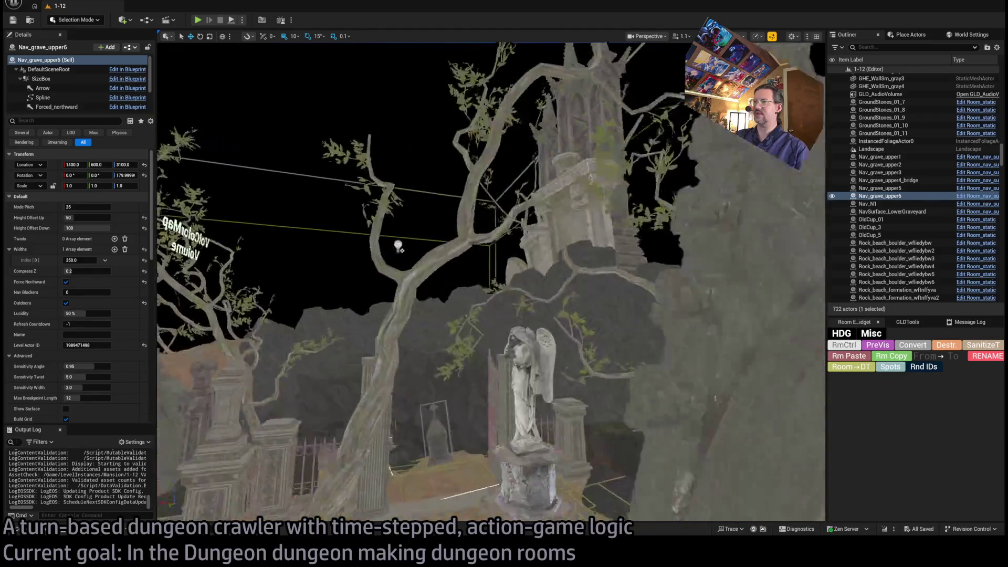
{"action": "mouse_move", "coordinate": [319, 257]}
{"action": "left_mouse_down"}
{"action": "mouse_move", "coordinate": [411, 254]}
{"action": "mouse_move", "coordinate": [441, 283]}
{"action": "left_mouse_up"}
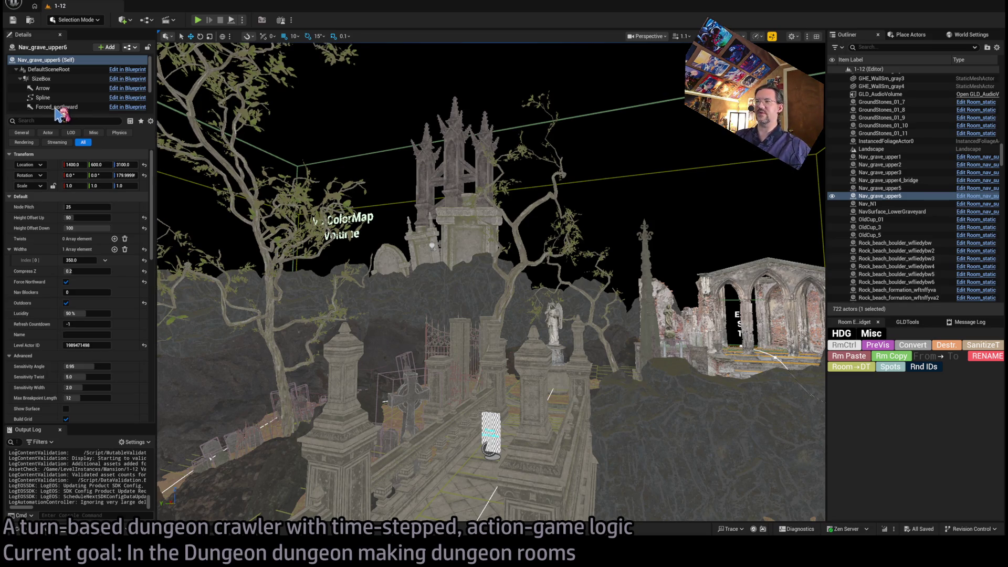
{"action": "key", "text": "f"}
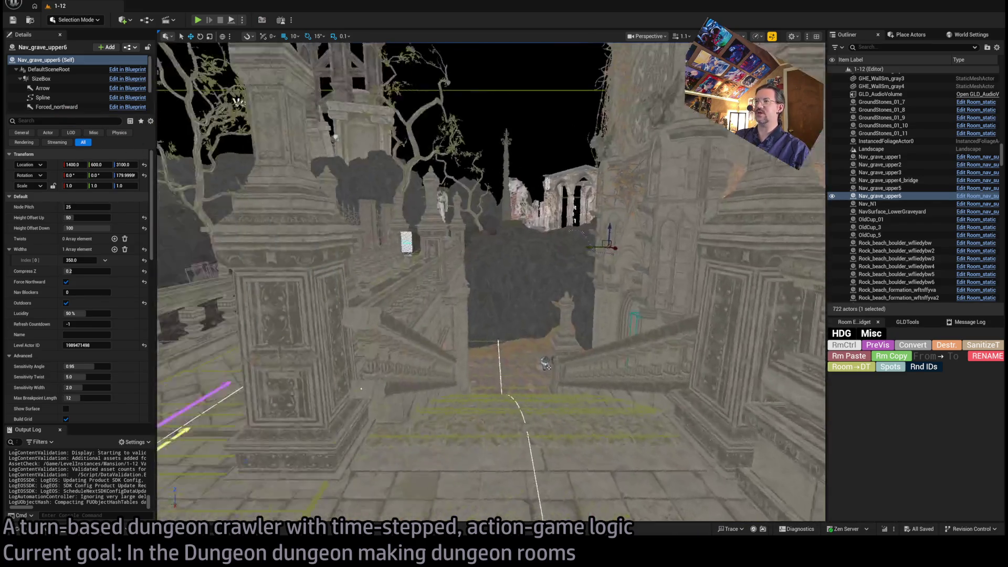
Fly through the cemetery between the tall pillars, then switch to the browser's Twitch Following page
{"action": "left_click_drag", "start_coordinate": [489, 284], "coordinate": [551, 284]}
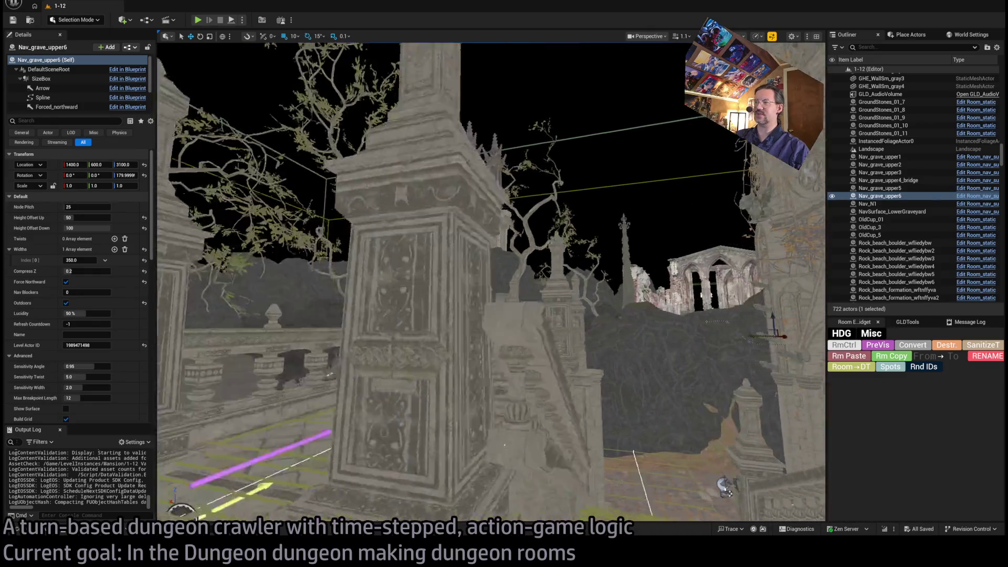
{"action": "mouse_move", "coordinate": [489, 284]}
{"action": "left_mouse_down"}
{"action": "mouse_move", "coordinate": [504, 288]}
{"action": "mouse_move", "coordinate": [521, 257]}
{"action": "left_mouse_up"}
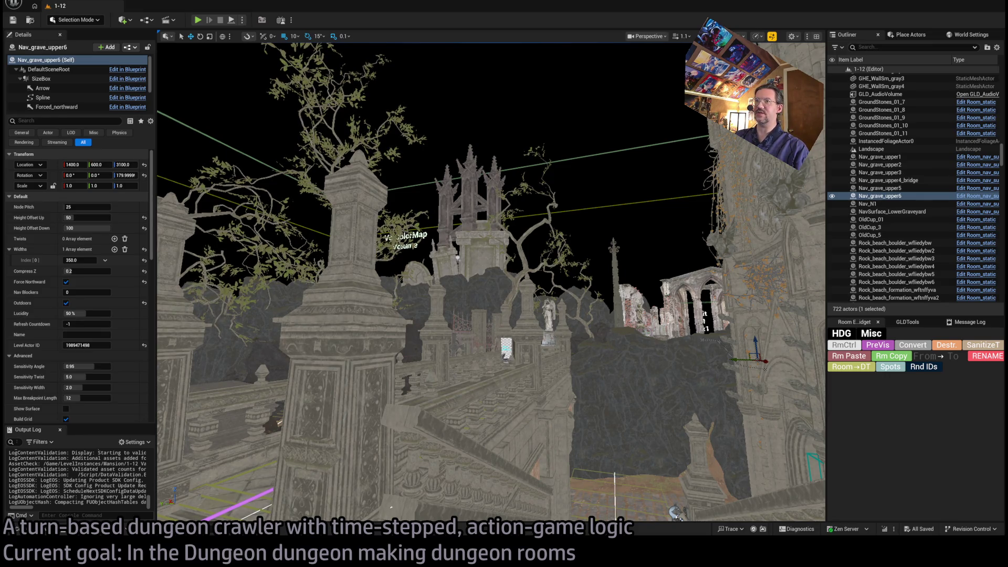
{"action": "key", "text": "alt+Tab"}
{"action": "left_click", "coordinate": [337, 150]}
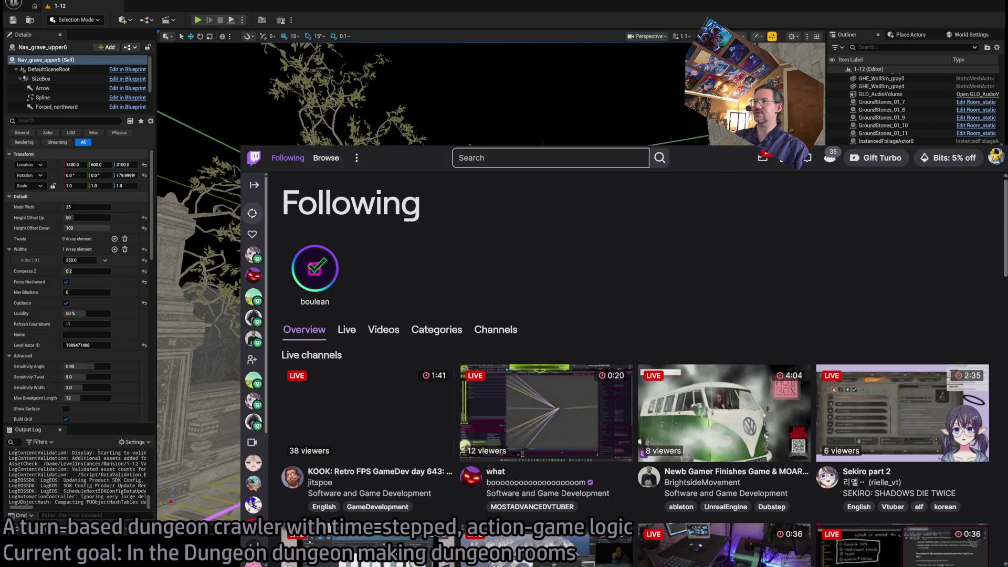
{"action": "scroll", "coordinate": [603, 283], "scroll_direction": "down", "scroll_amount": 1}
{"action": "scroll", "coordinate": [487, 261], "scroll_direction": "down", "scroll_amount": 1}
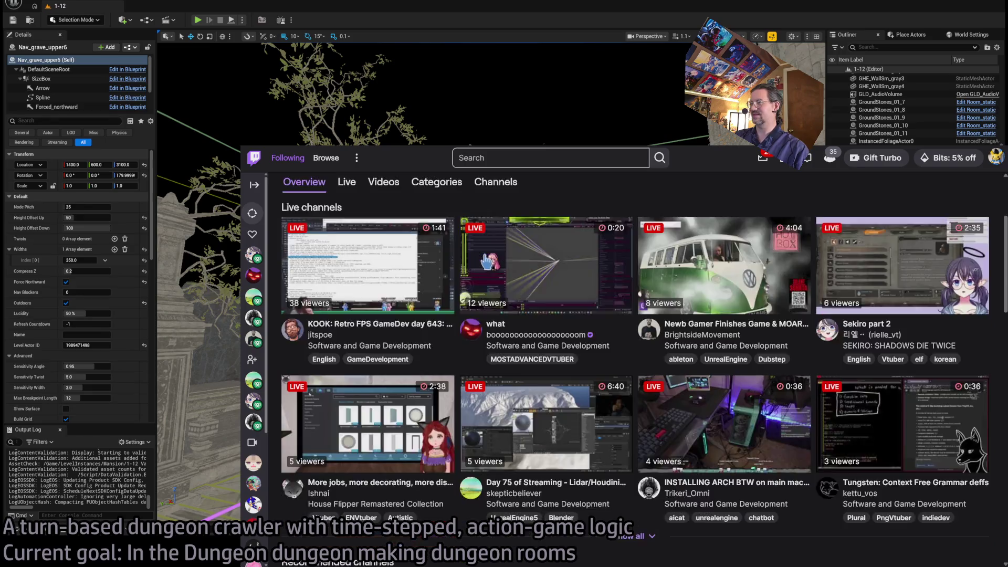
{"action": "scroll", "coordinate": [634, 472], "scroll_direction": "down", "scroll_amount": 1}
Show all live channels from followed streamers on the Following page
{"action": "left_click", "coordinate": [632, 463]}
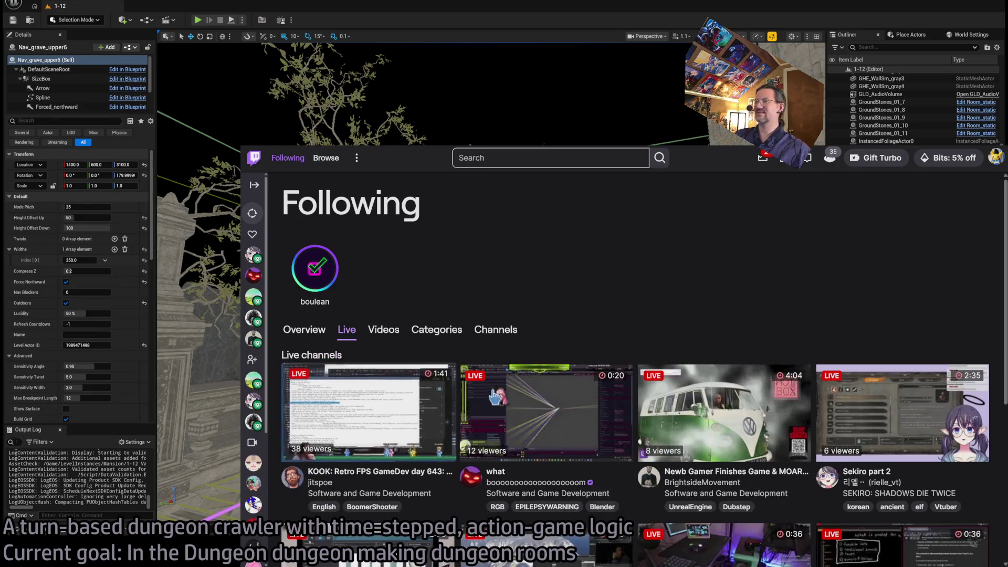
{"action": "scroll", "coordinate": [496, 396], "scroll_direction": "down", "scroll_amount": 2}
{"action": "scroll", "coordinate": [604, 480], "scroll_direction": "up", "scroll_amount": 1}
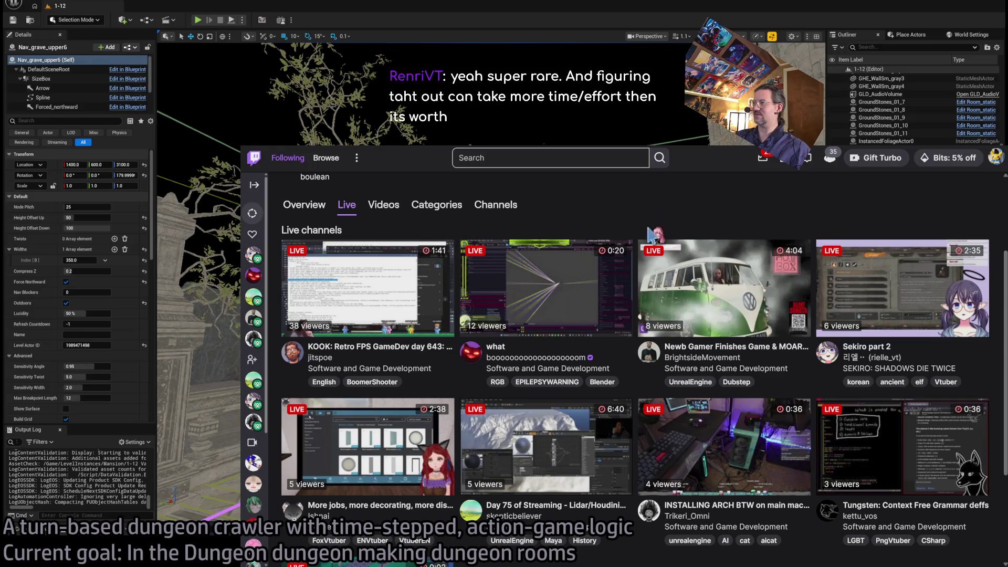